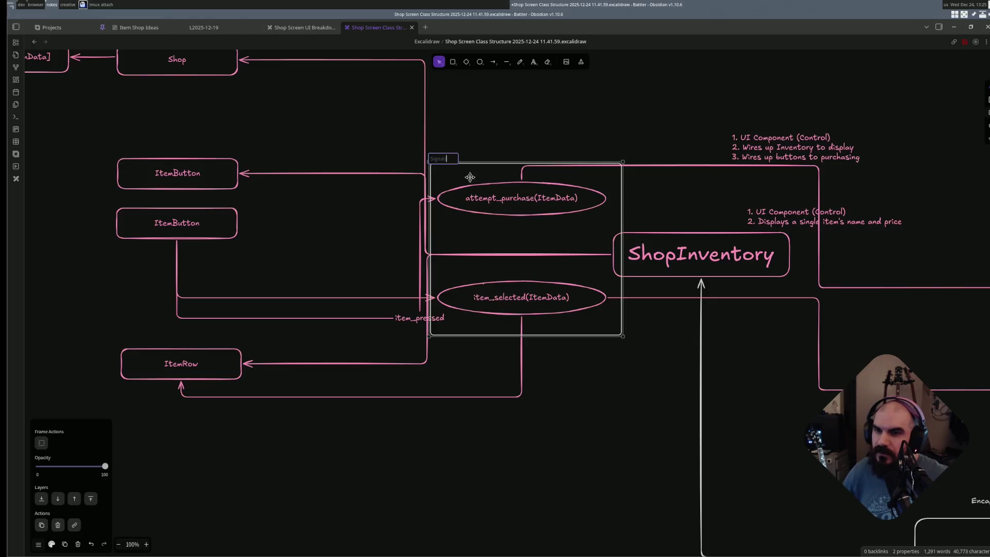
- Commit the Signals frame name and bring the Sell section into view
click(552, 424)
scroll(650, 412, down, 1)
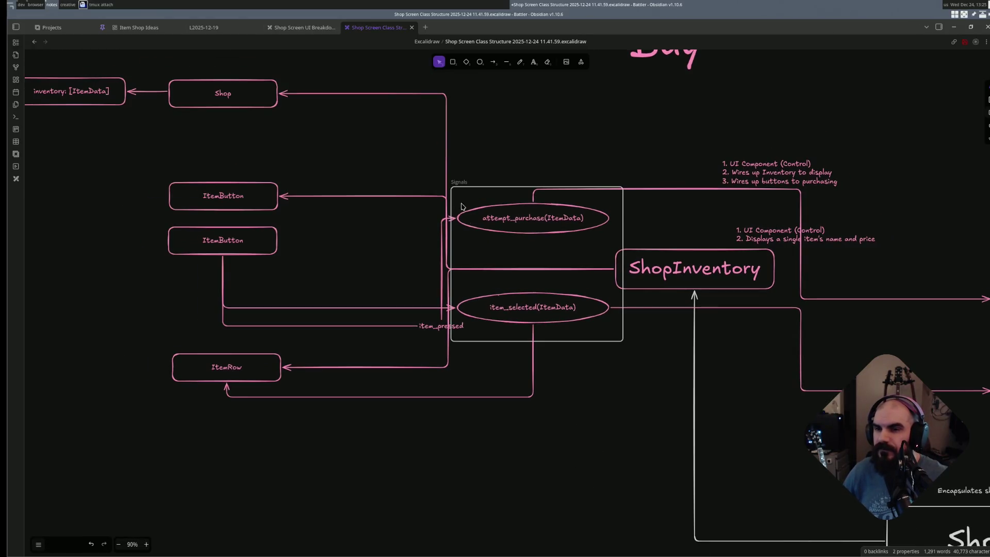
click(457, 183)
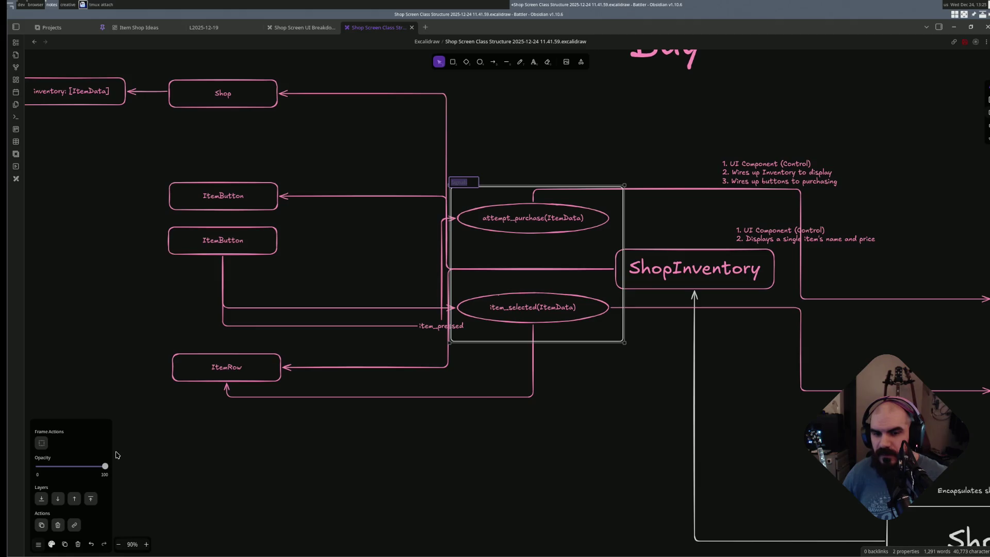
click(370, 462)
scroll(760, 328, down, 2)
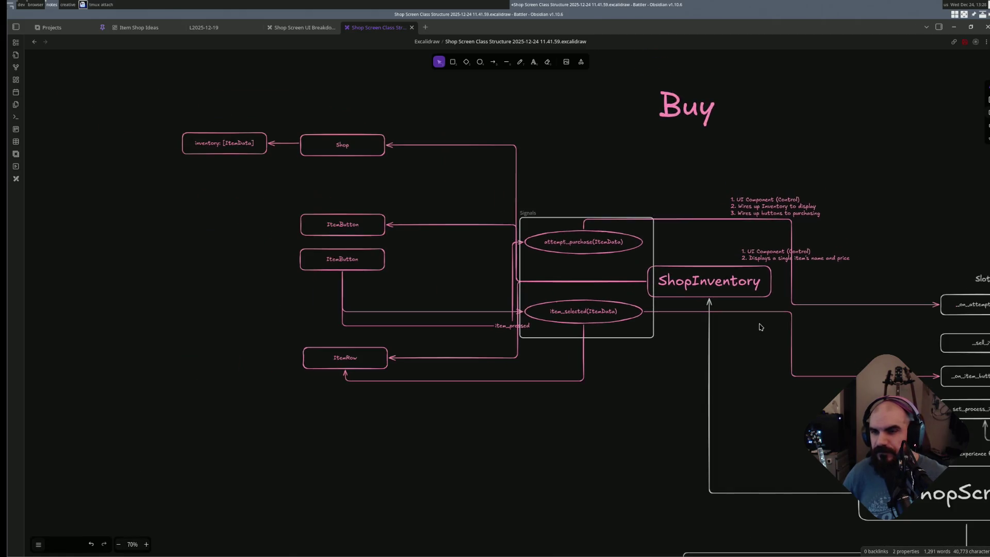
drag(757, 327, 483, 348)
scroll(483, 348, right, 5)
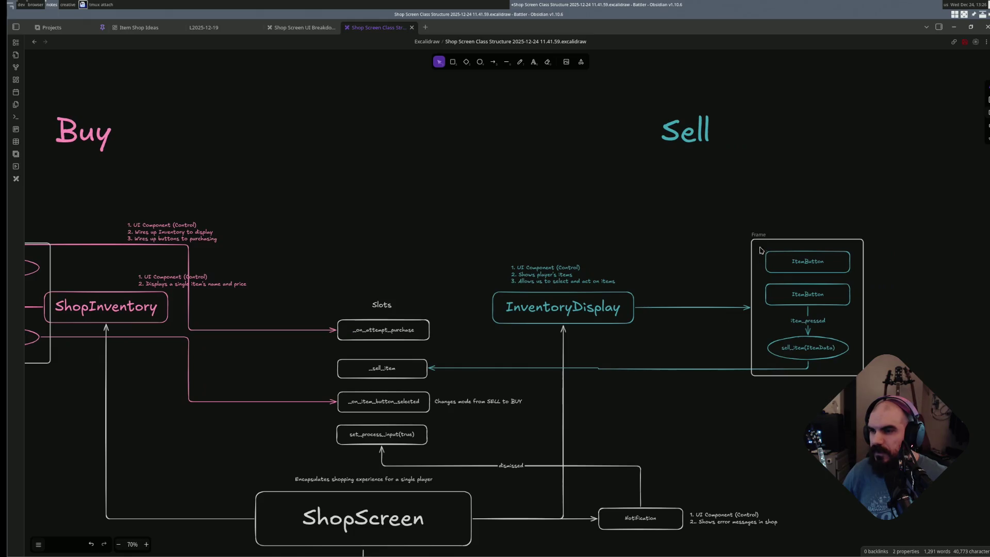
- Rename the Sell-side frame around ItemButton and sell_item to 'Properties'
click(758, 234)
double_click(759, 234)
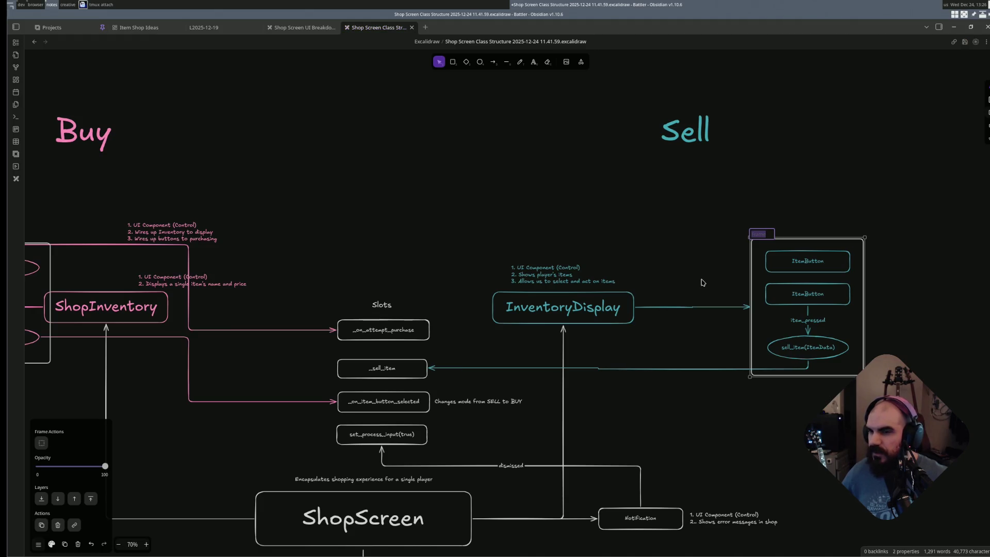
key(Escape)
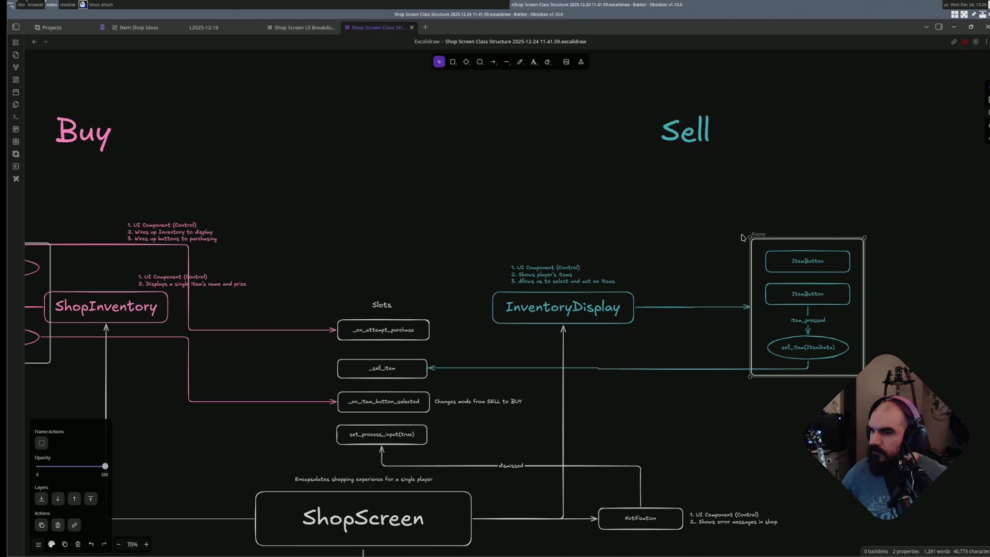
double_click(762, 234)
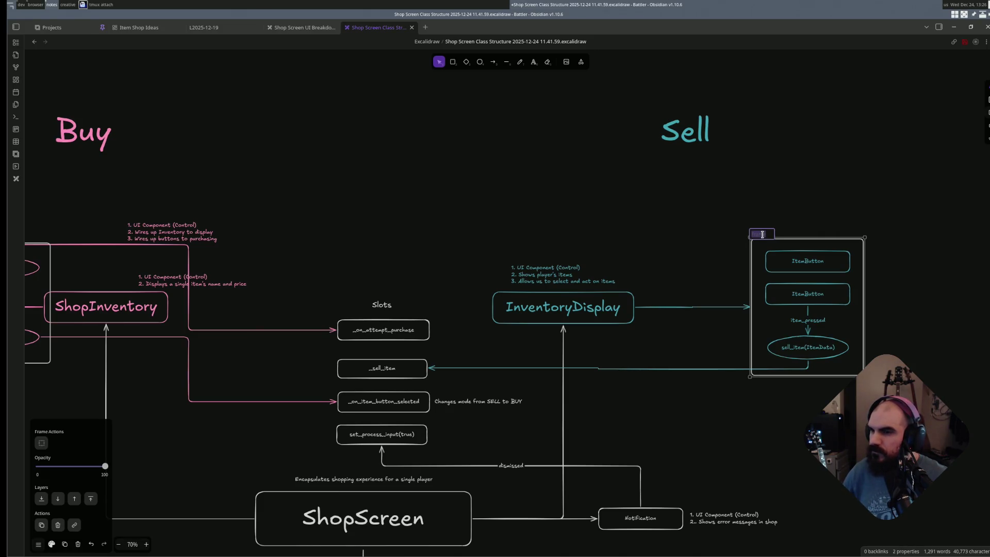
text(Item)
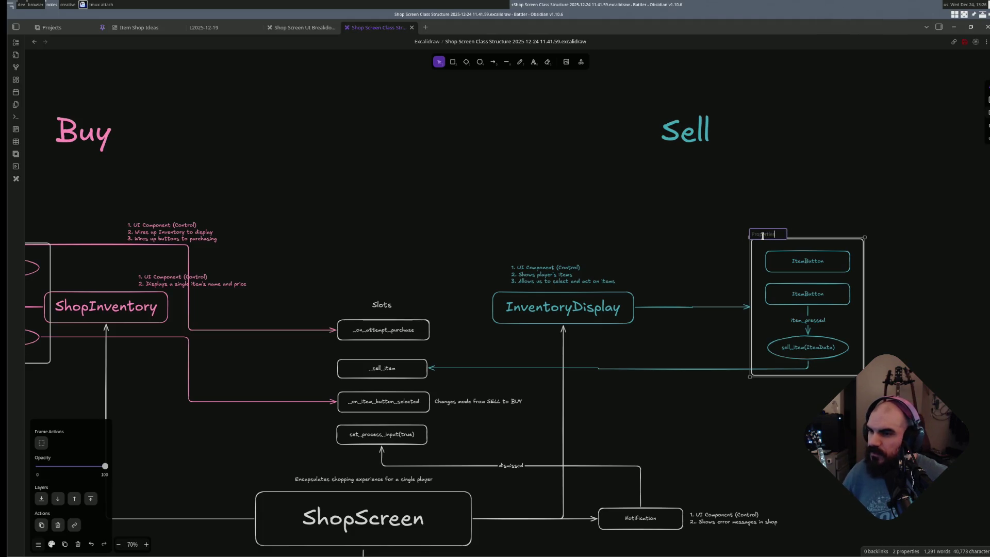
click(596, 266)
click(456, 225)
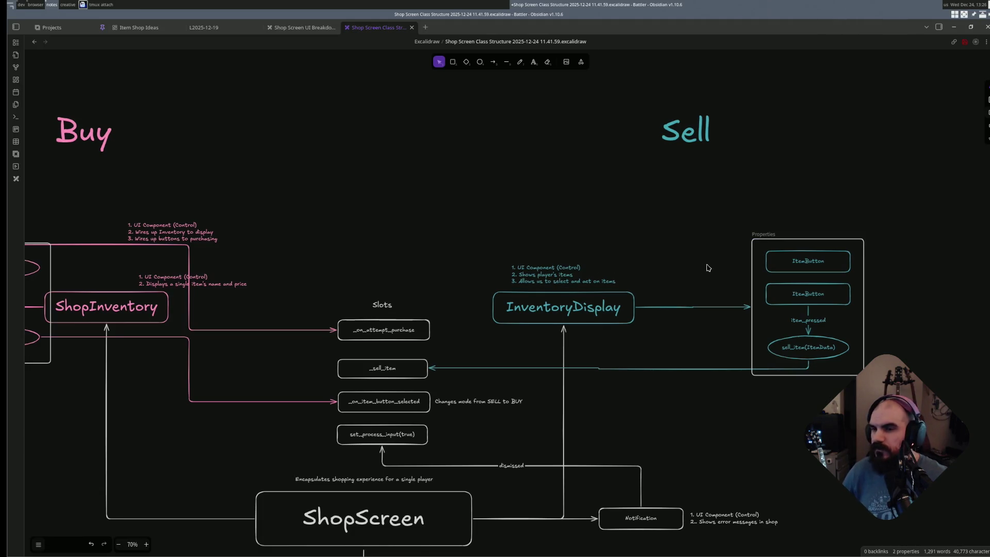
scroll(689, 307, left, 5)
scroll(471, 281, left, 5)
scroll(636, 308, left, 5)
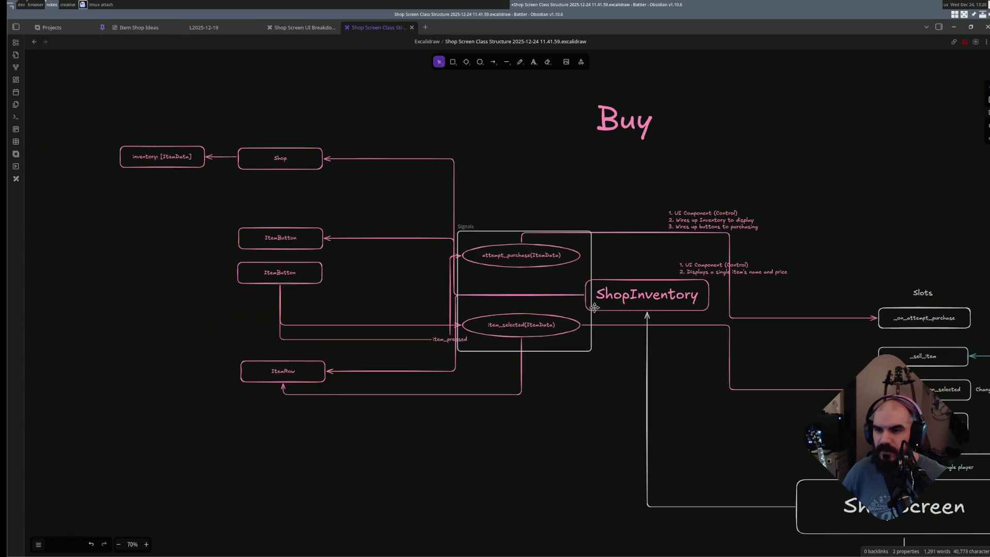
- Remove the Signals frame, keeping the two signal ellipses in place
click(636, 308)
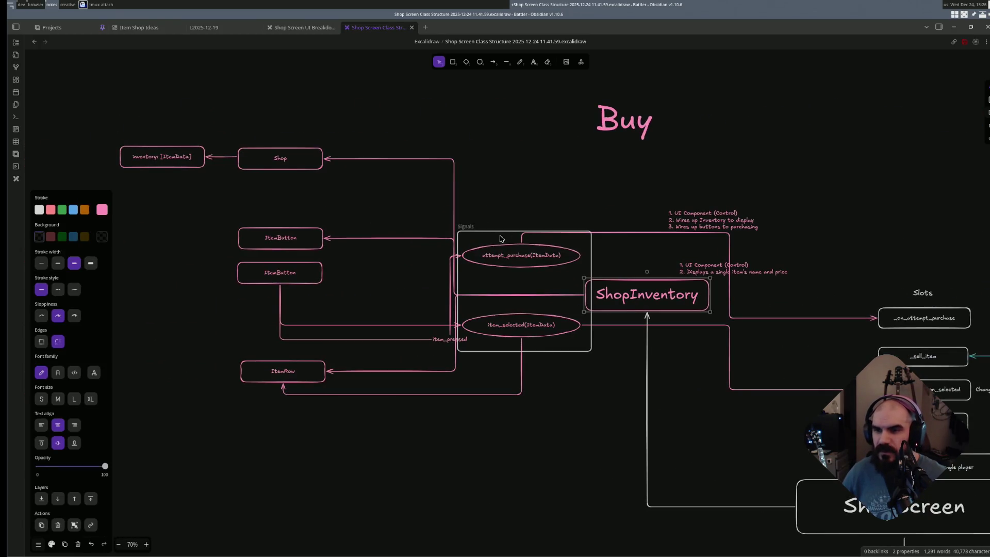
click(485, 230)
click(519, 262)
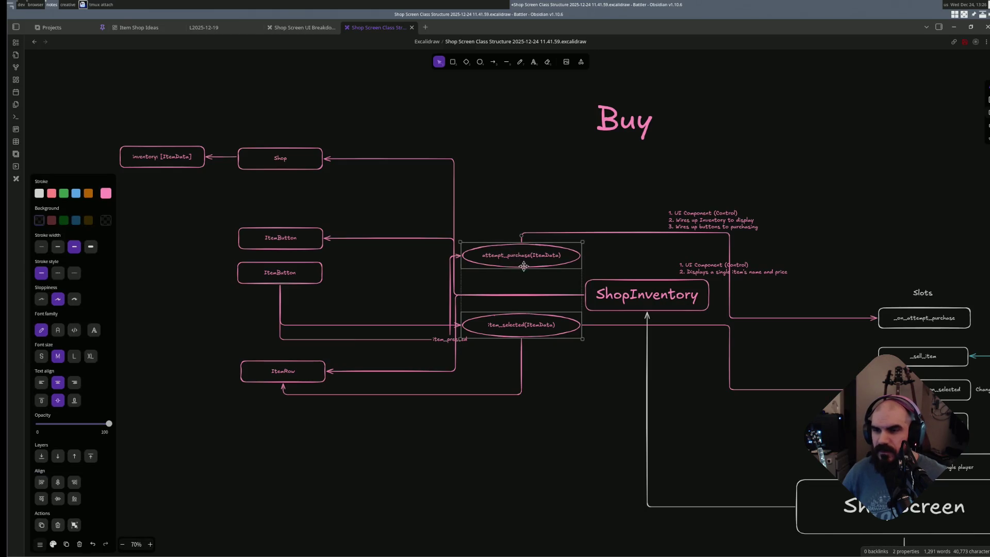
click(582, 429)
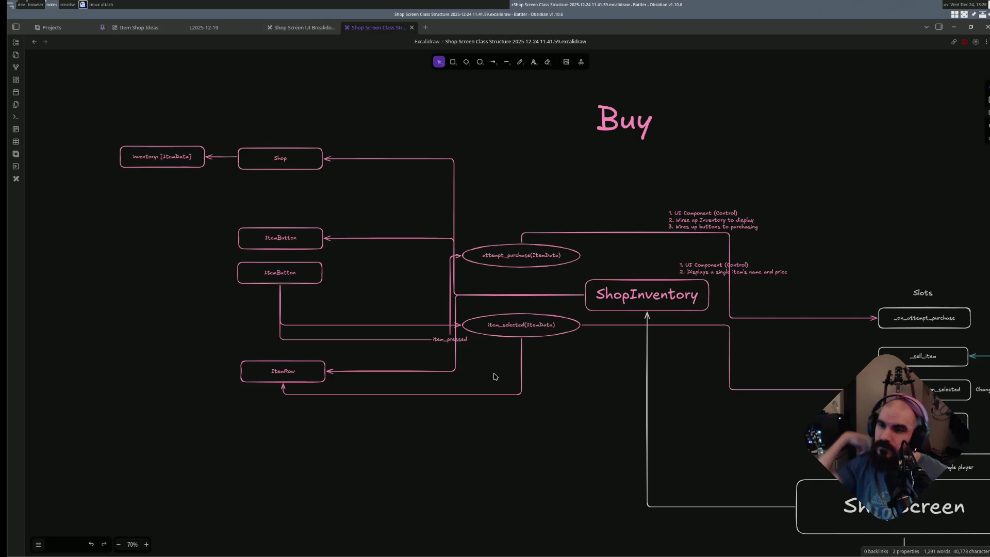
ctrl+scroll(576, 318, down, 3)
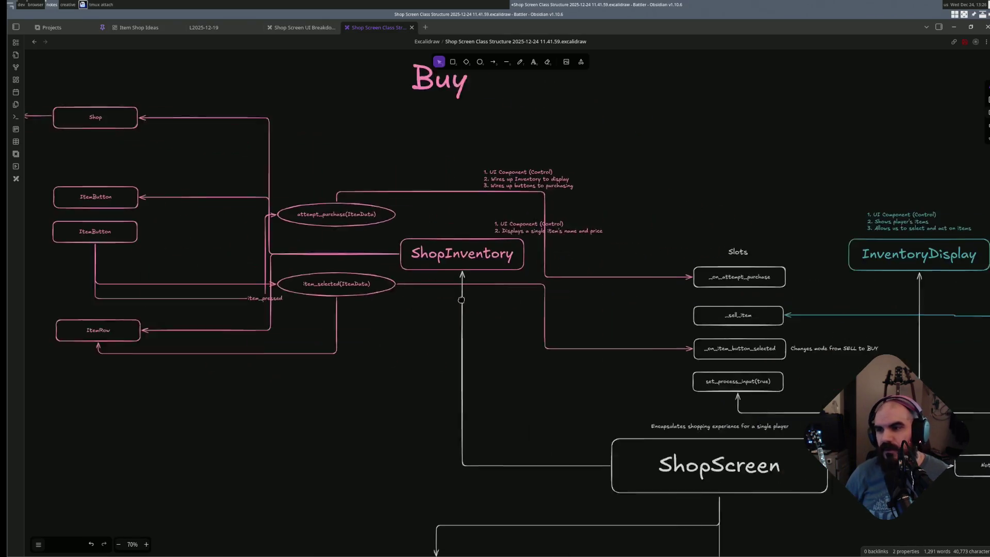
scroll(577, 317, right, 3)
scroll(532, 294, left, 3)
scroll(532, 294, up, 1)
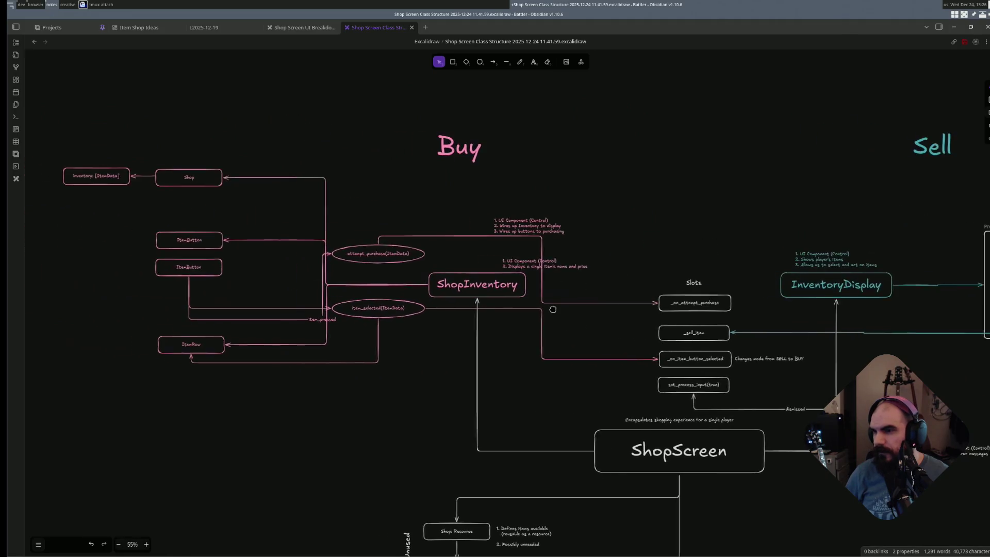
- Select the attempt_purchase and item_selected ellipses and check their stroke settings
click(412, 254)
key(Escape)
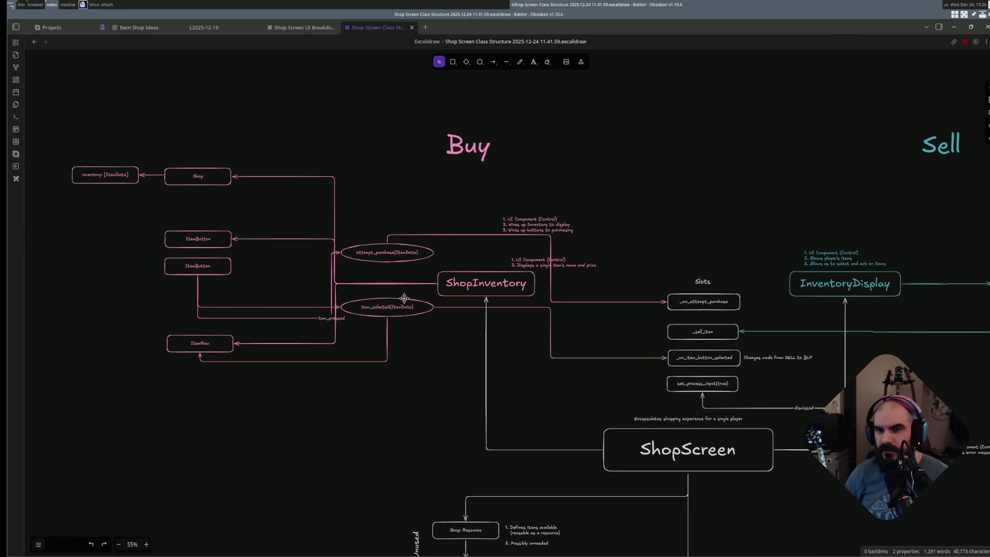
click(403, 260)
scroll(407, 313, up, 4)
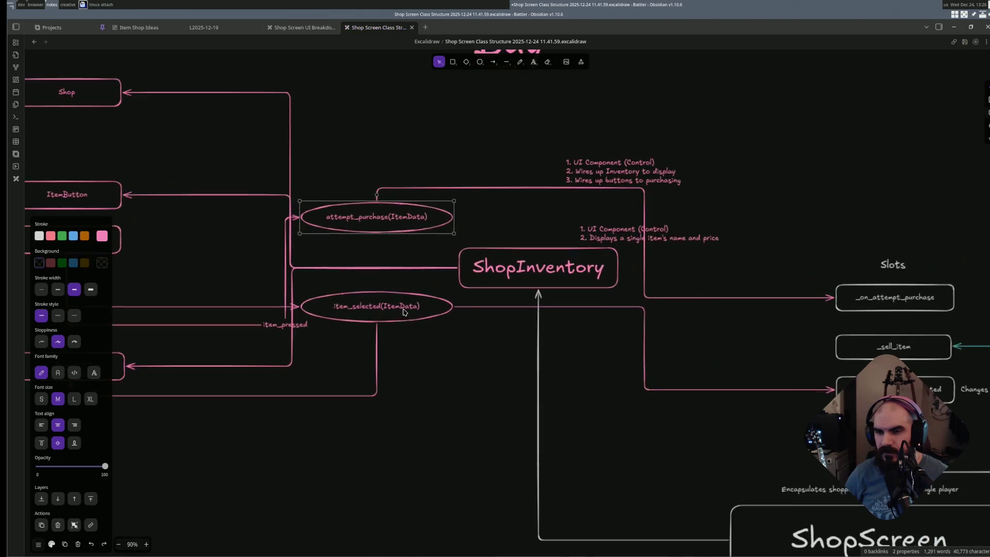
click(477, 322)
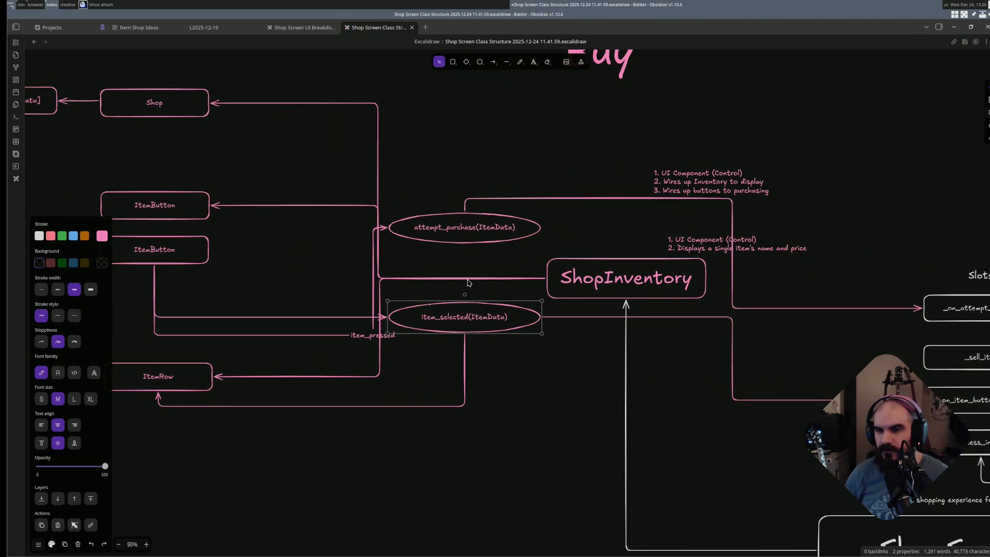
shift+click(470, 240)
key(s)
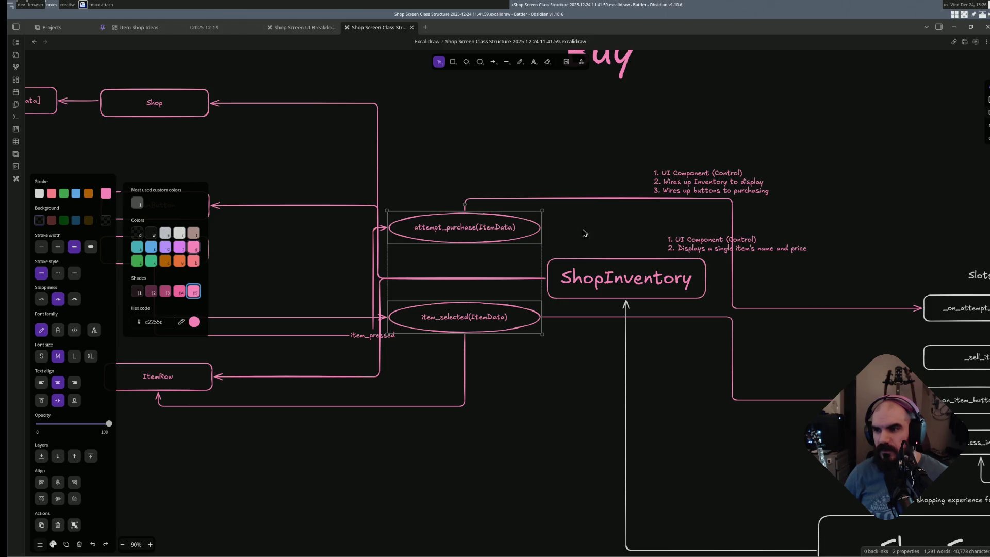
scroll(584, 236, right, 3)
- Rebind the arrow to _on_attempt_purchase so it starts from the attempt_purchase ellipse
click(401, 188)
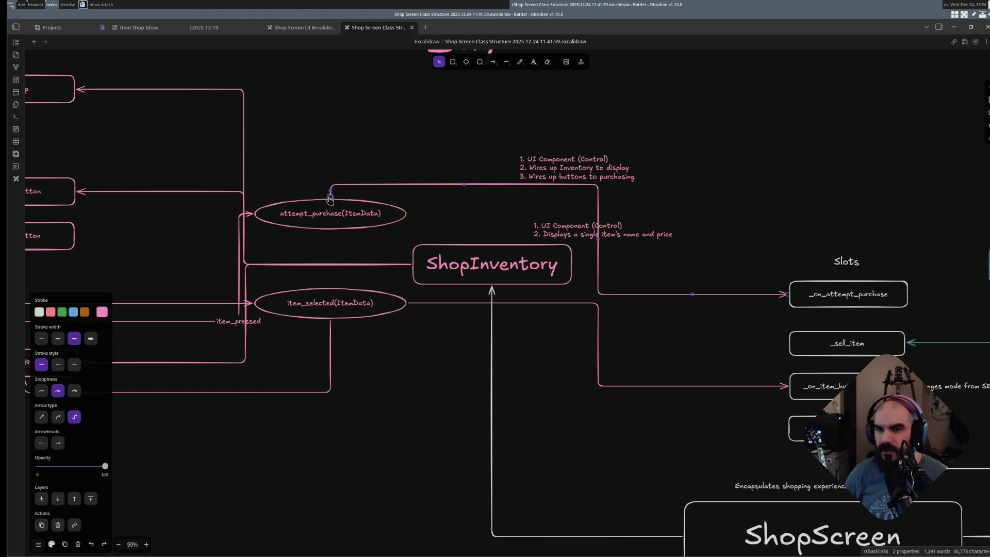
drag(329, 195, 425, 220)
click(542, 236)
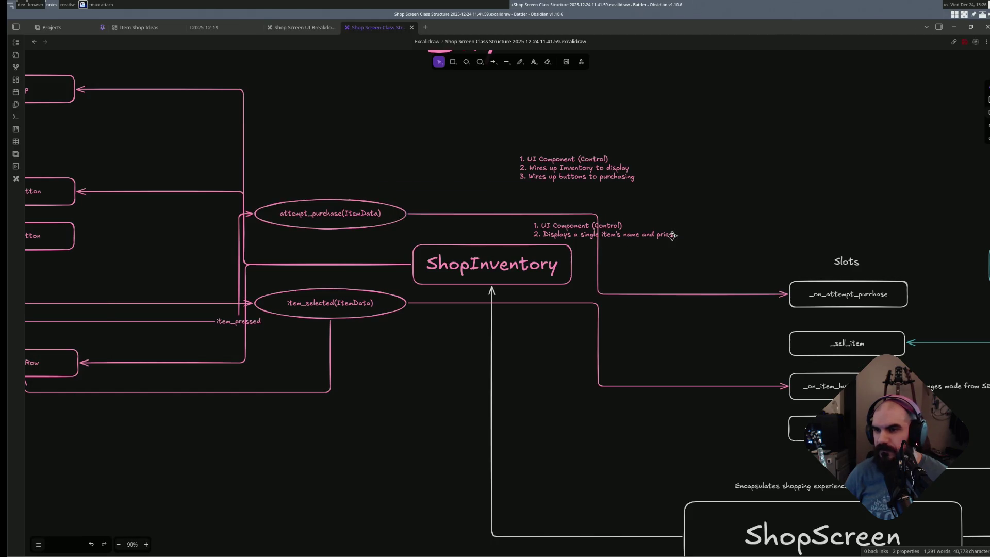
scroll(647, 198, left, 4)
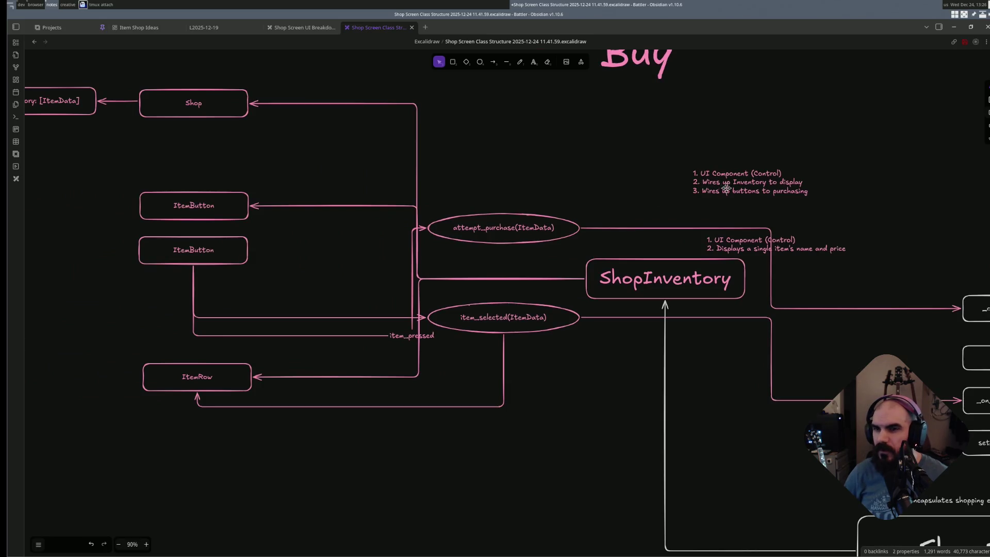
- Move the UI Component note next to the other one above ShopInventory
click(741, 186)
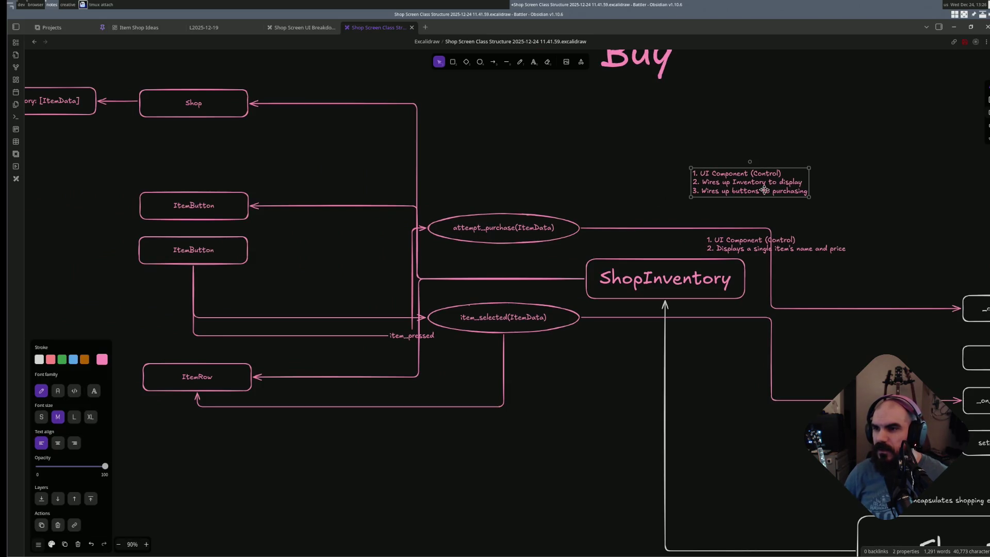
mouse_move(753, 180)
mouse_down()
mouse_move(691, 263)
mouse_move(660, 247)
mouse_up()
- Move the attempt_purchase and item_selected ellipses down below ItemRow
click(490, 235)
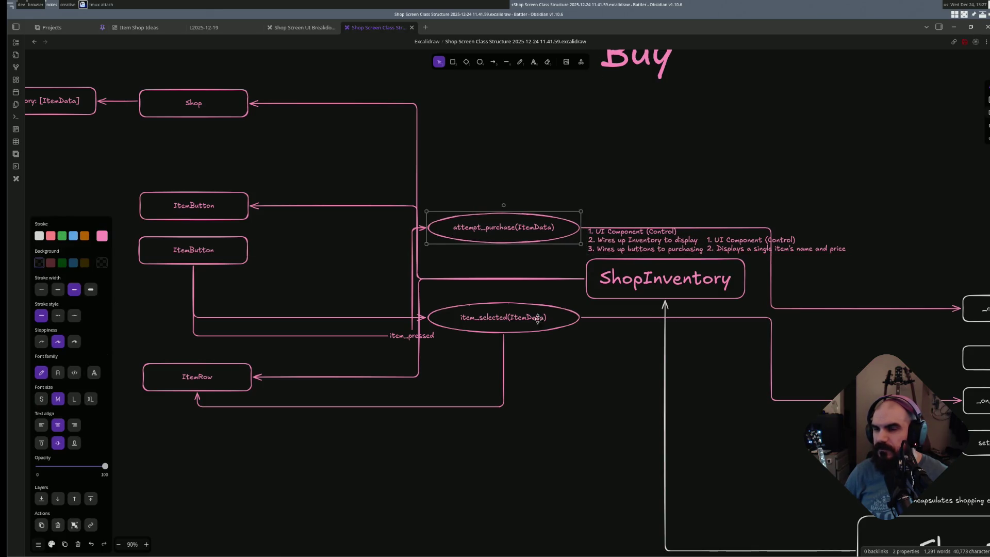
drag(511, 230, 521, 461)
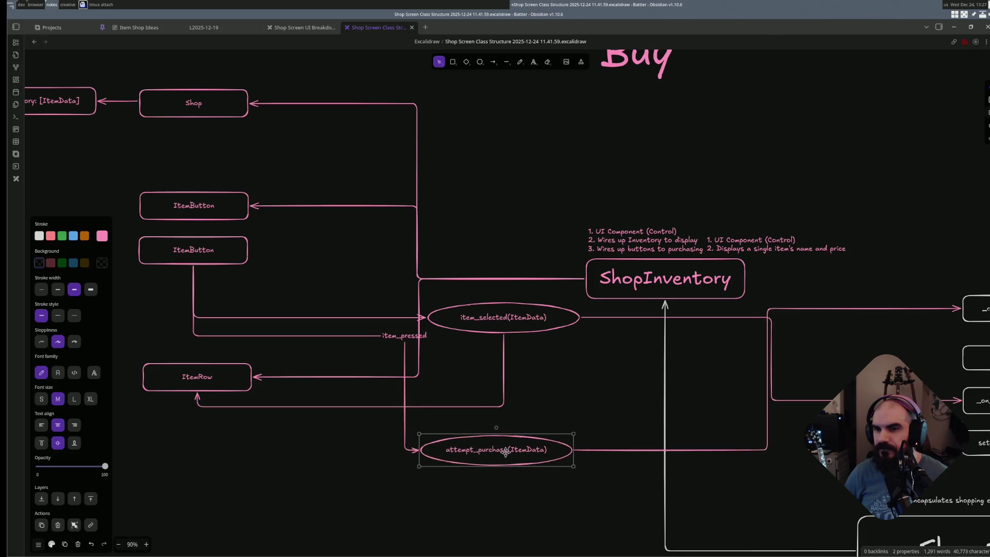
click(503, 321)
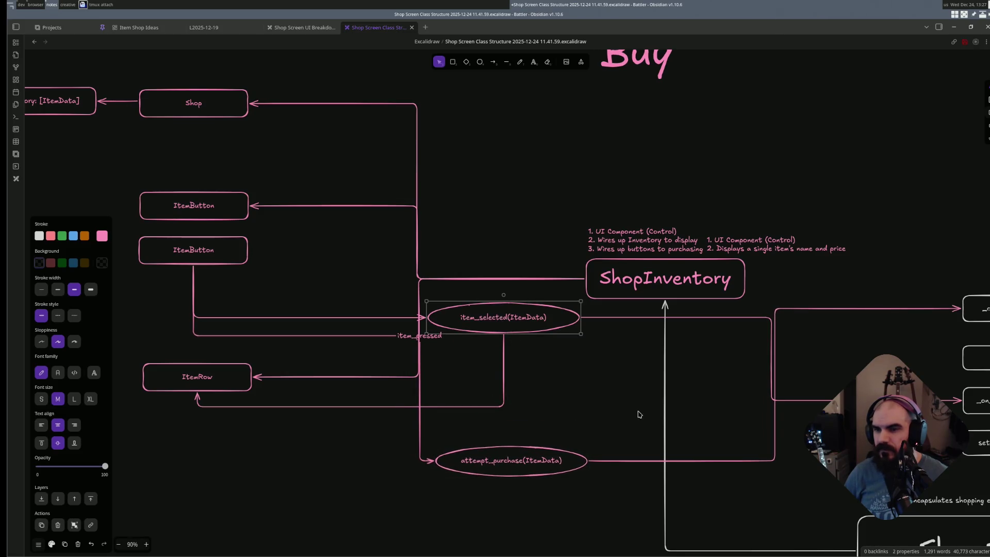
scroll(641, 413, down, 2)
scroll(641, 414, right, 1)
mouse_move(451, 262)
mouse_down()
mouse_move(471, 440)
mouse_move(461, 435)
mouse_up()
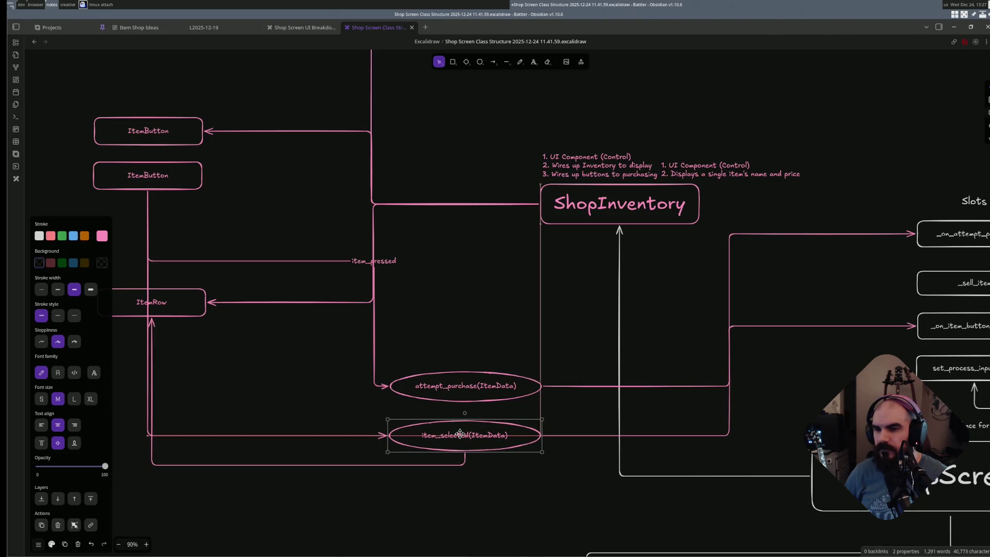
click(449, 314)
drag(448, 314, 591, 314)
scroll(592, 314, down, 3)
scroll(626, 243, up, 1)
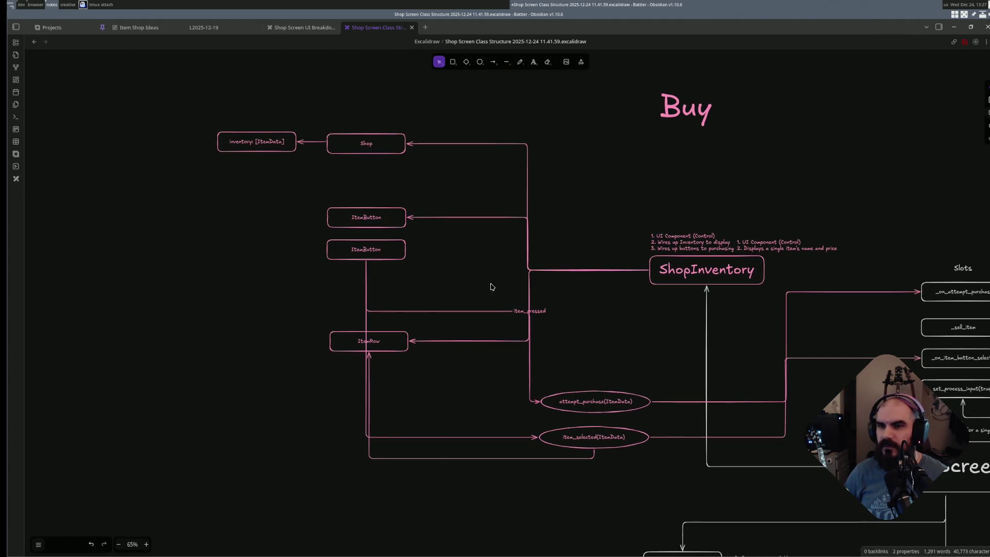
- Move both signal ellipses up and to the right together
click(616, 399)
drag(679, 477, 514, 345)
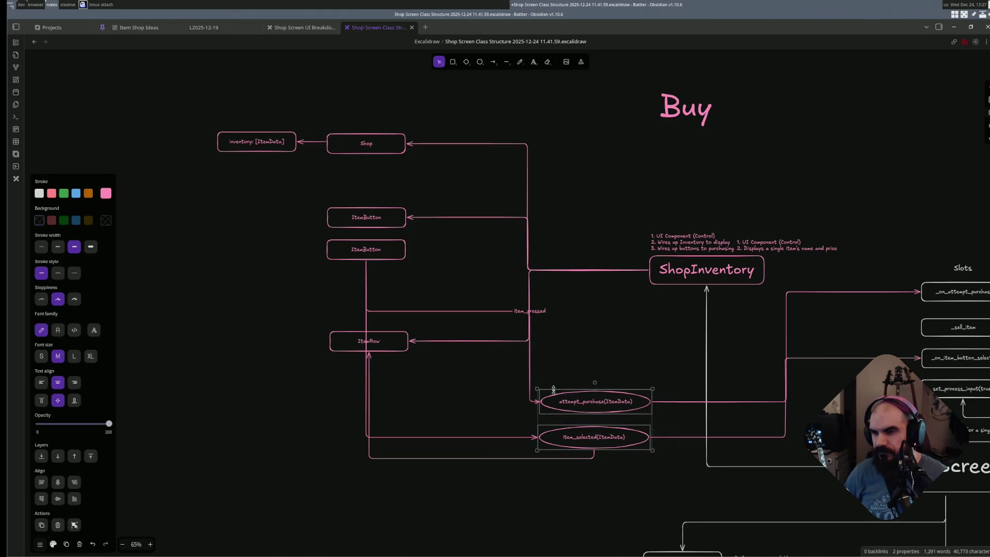
mouse_move(593, 401)
mouse_down()
mouse_move(642, 371)
mouse_move(617, 343)
mouse_up()
click(616, 437)
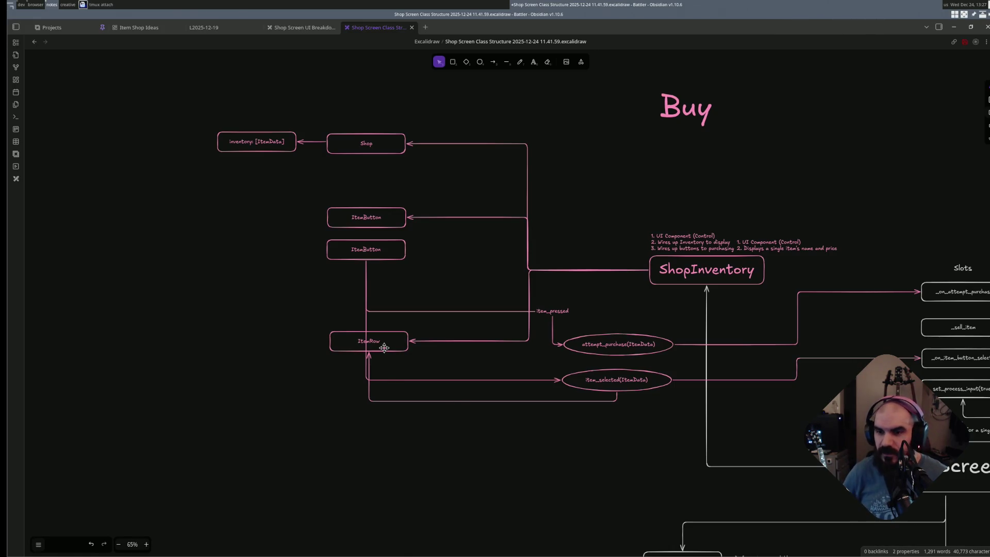
- Move the ItemRow box down so it sits just below item_selected
click(413, 341)
drag(388, 338, 381, 495)
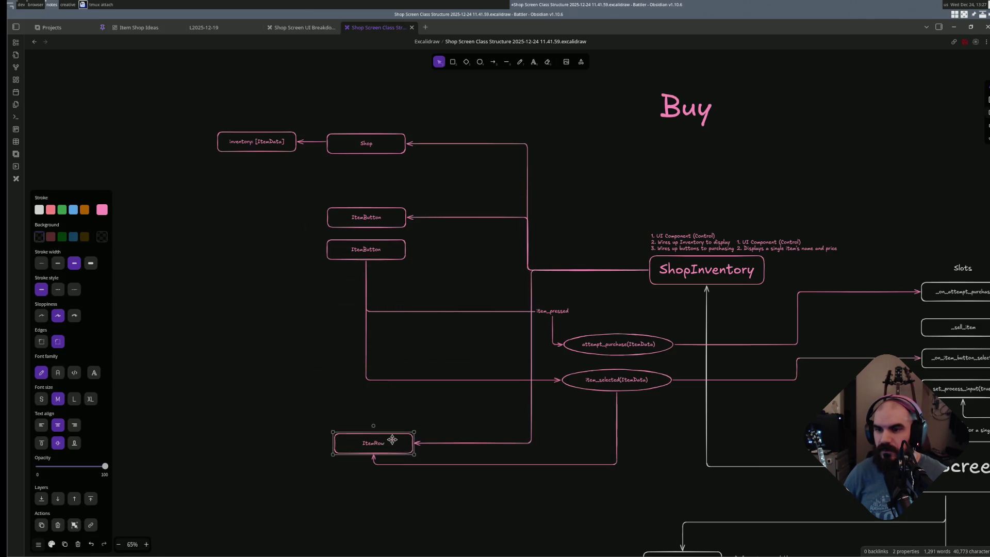
drag(381, 496, 387, 411)
click(390, 493)
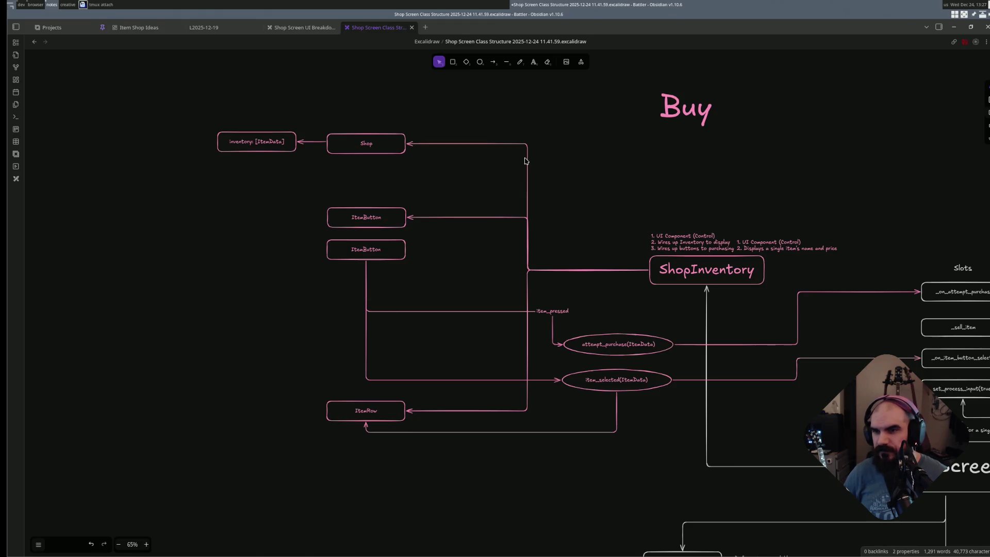
scroll(541, 214, up, 2)
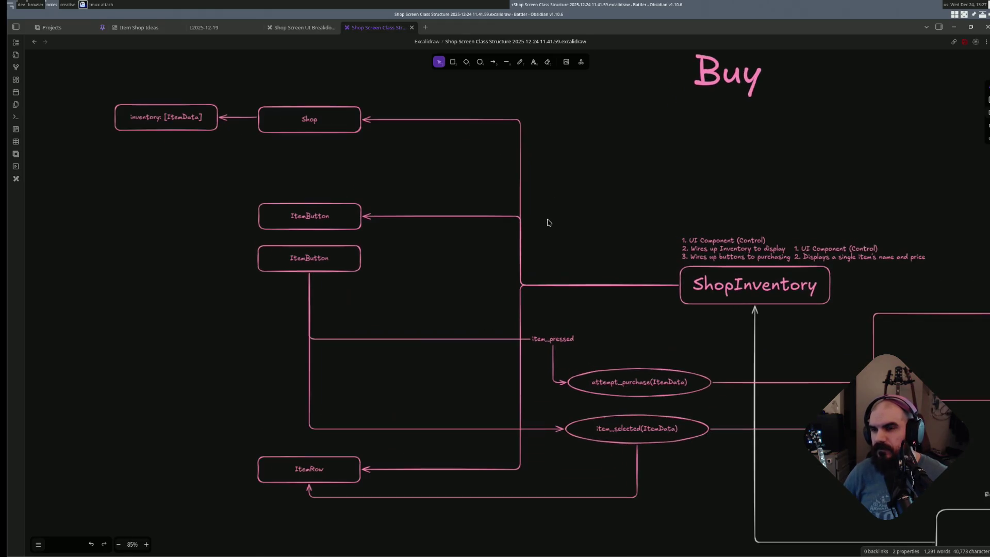
- Give the ShopInventory arrows to Shop, ItemButton and ItemRow a darker pink stroke
click(424, 219)
shift+click(444, 122)
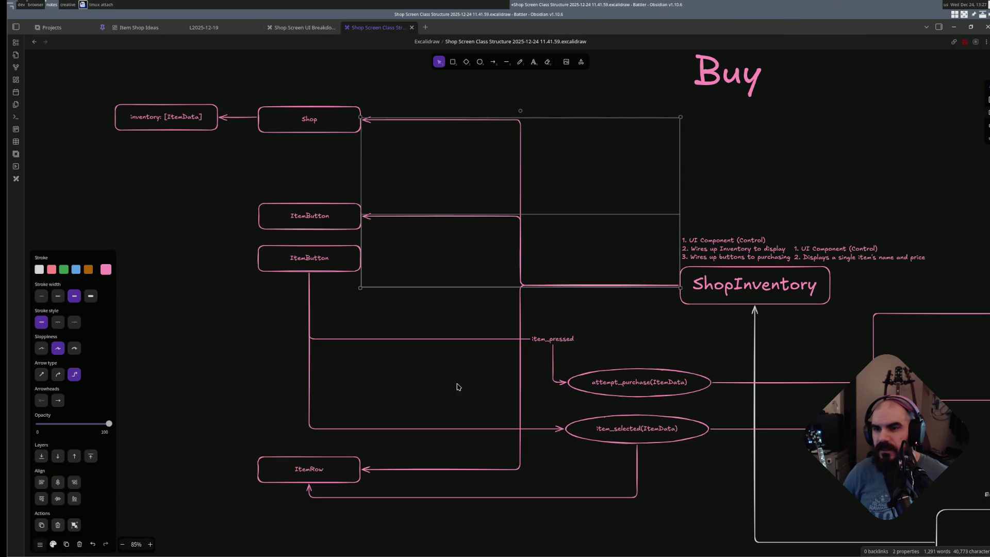
shift+click(444, 467)
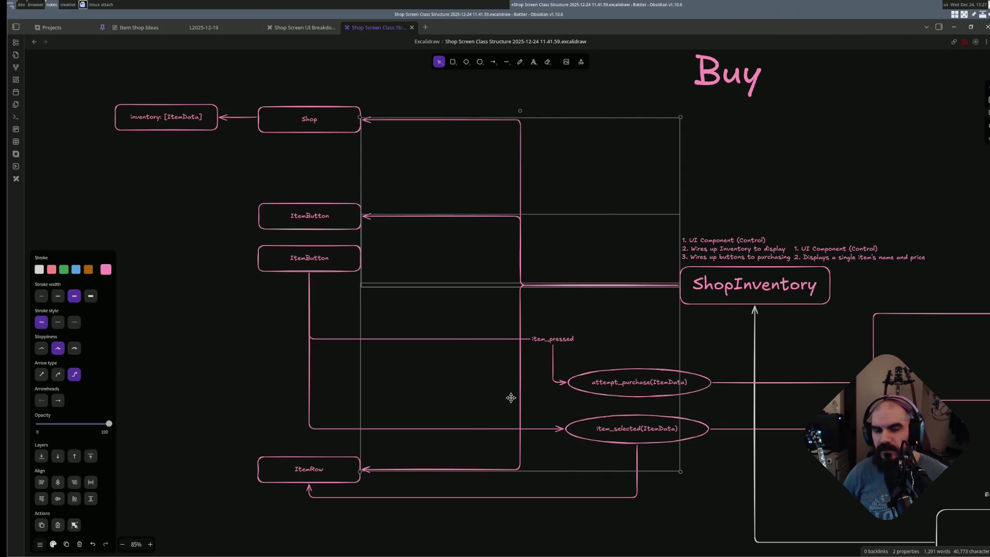
key(s)
key(2)
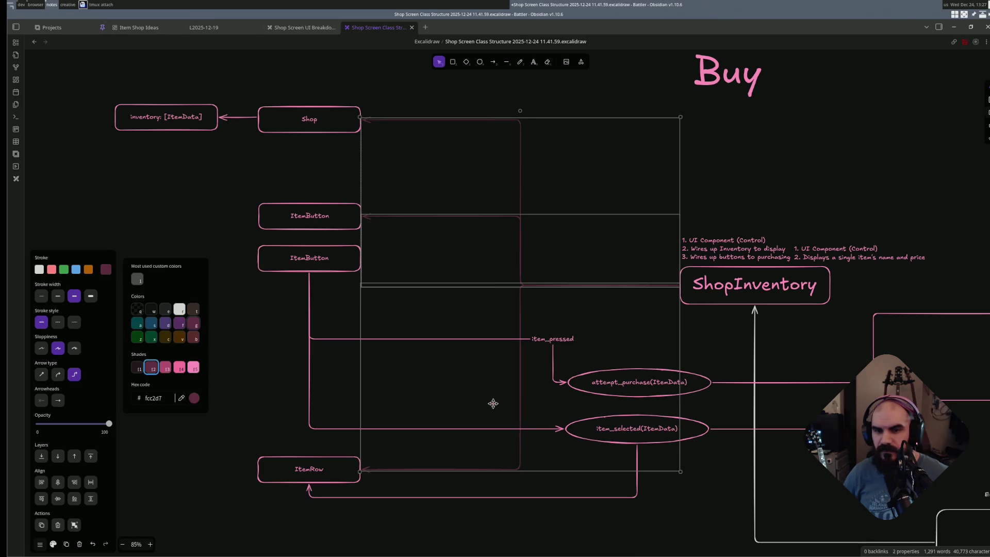
click(497, 545)
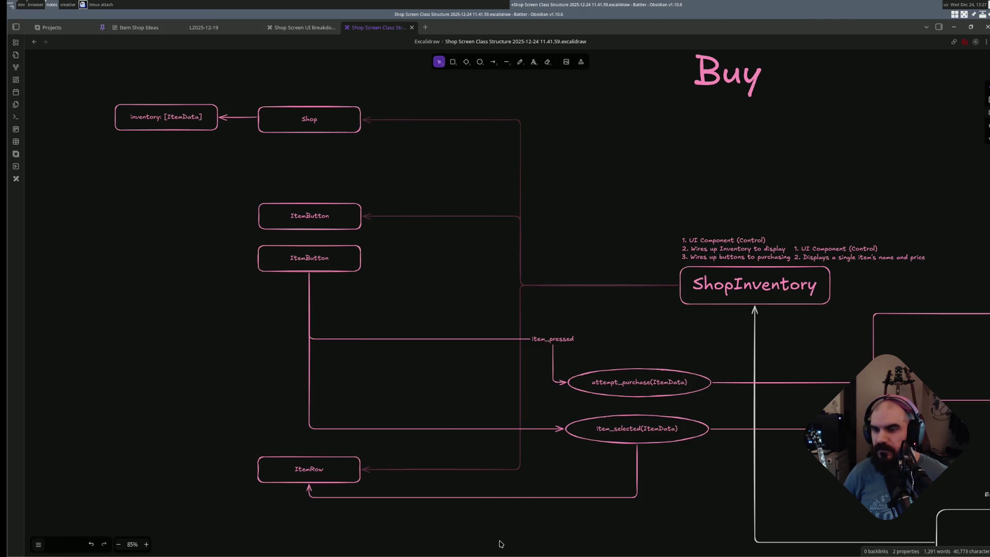
scroll(508, 518, down, 1)
scroll(529, 484, down, 1)
scroll(525, 461, down, 1)
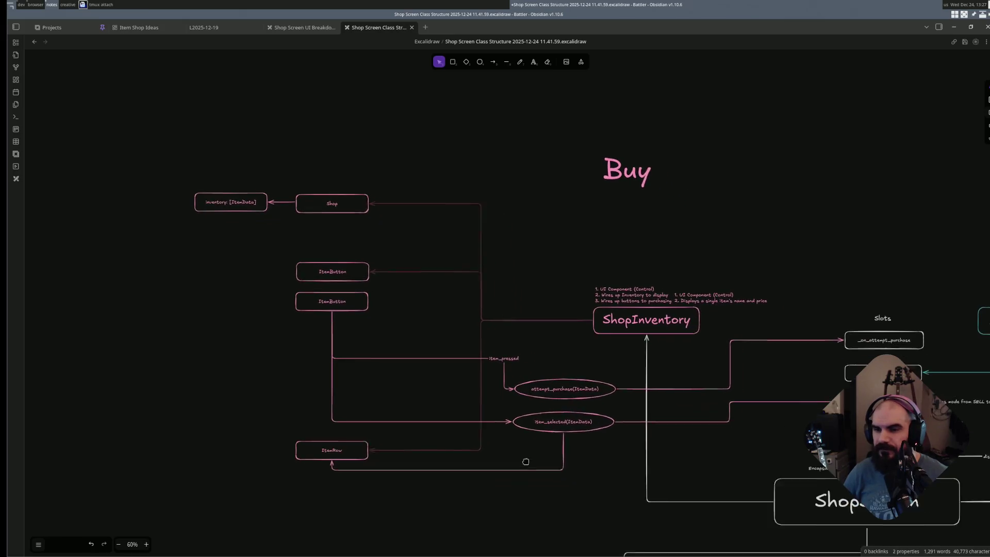
drag(526, 462, 517, 459)
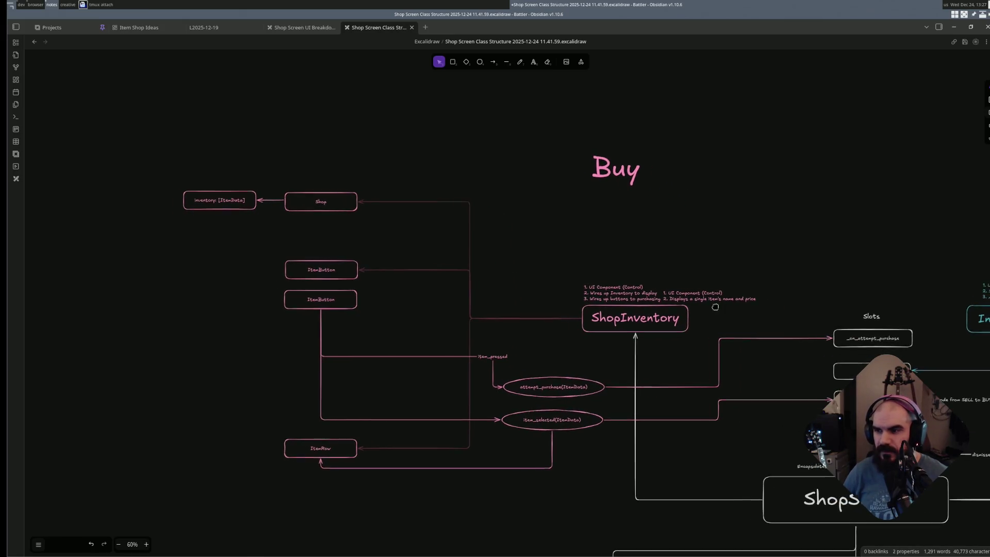
scroll(588, 316, right, 5)
scroll(576, 315, right, 1)
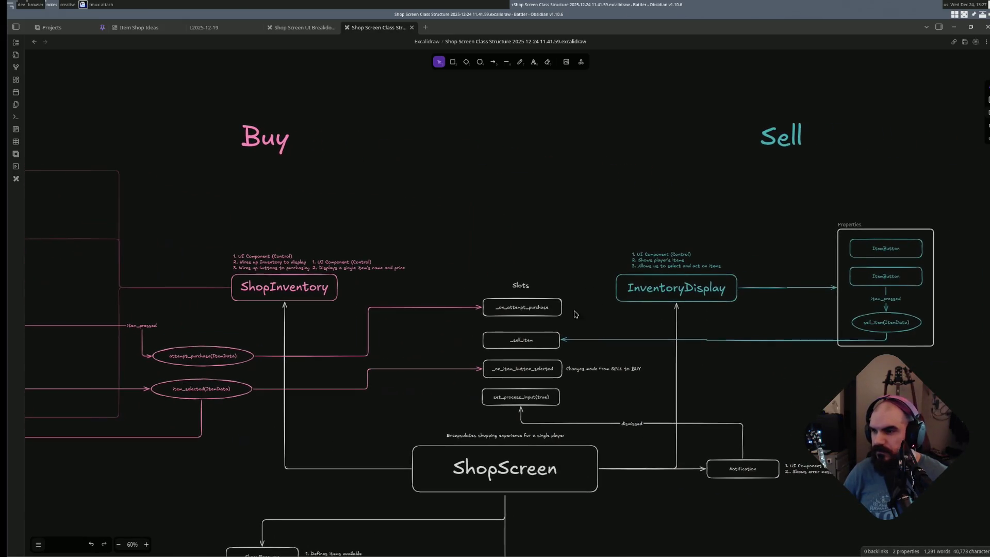
- Darken the teal arrow from InventoryDisplay to Properties
click(777, 289)
key(s)
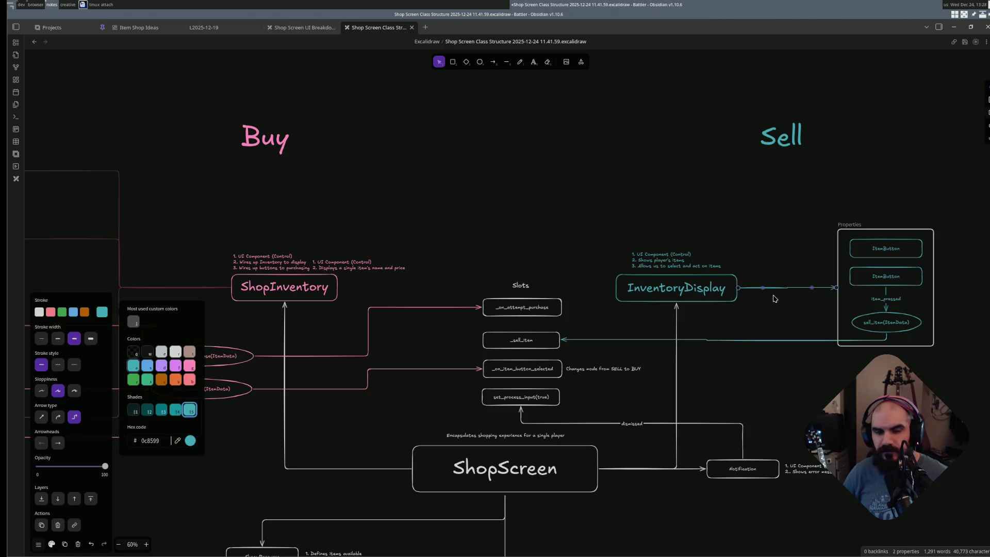
click(799, 351)
scroll(579, 408, down, 2)
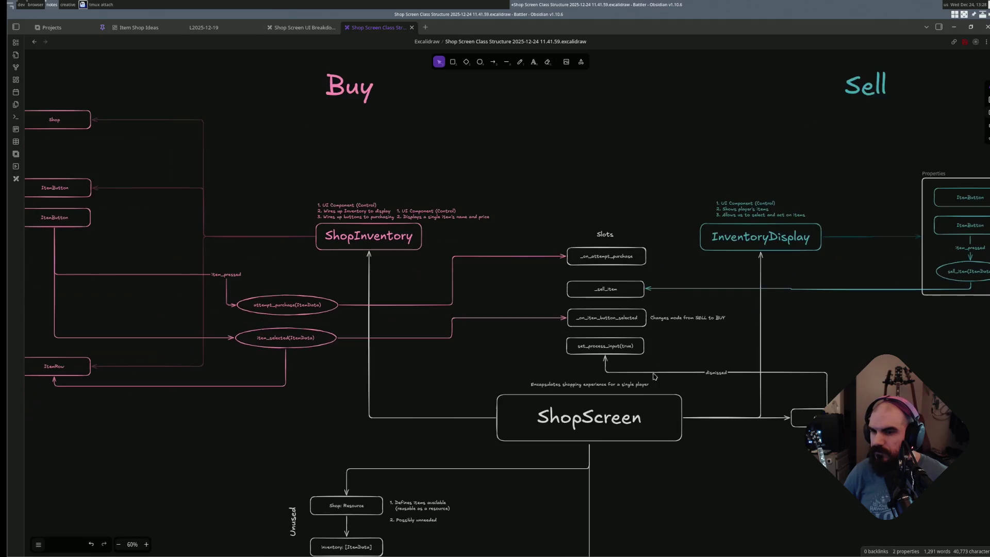
scroll(641, 435, left, 3)
scroll(641, 434, down, 3)
scroll(580, 394, left, 1)
- Dim the stroke of the arrows between ShopInventory, ShopScreen and the boxes below ShopScreen
click(517, 331)
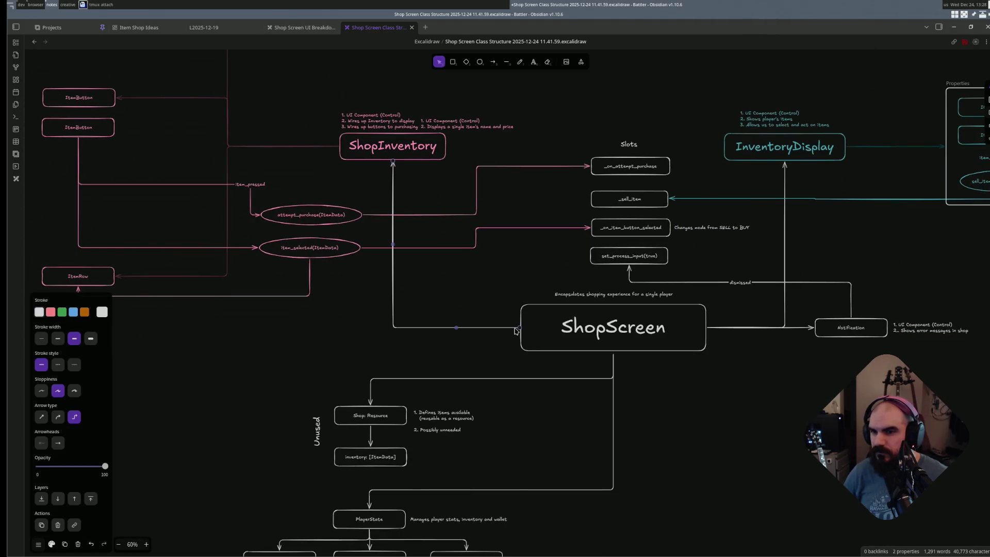
shift+click(614, 384)
click(582, 378)
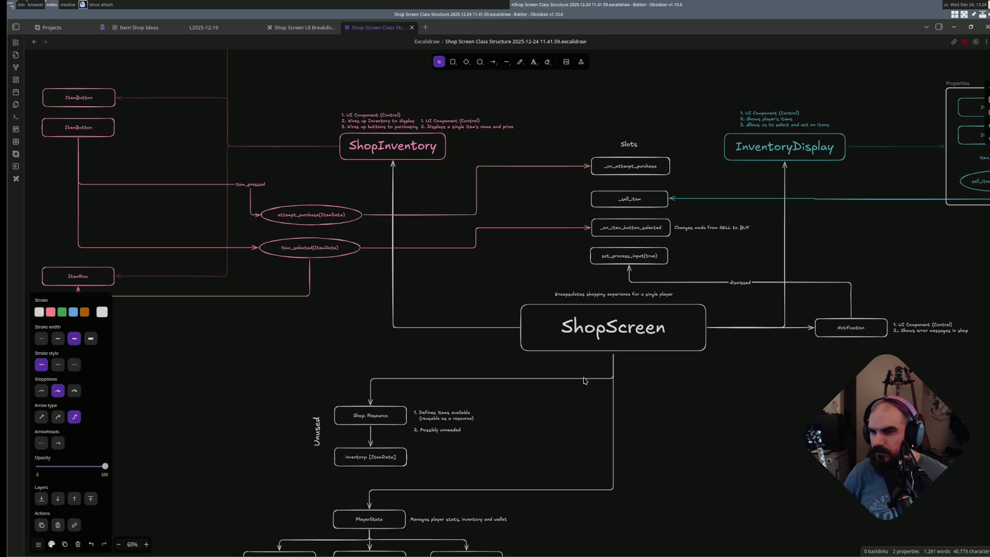
shift+click(615, 404)
shift+click(462, 327)
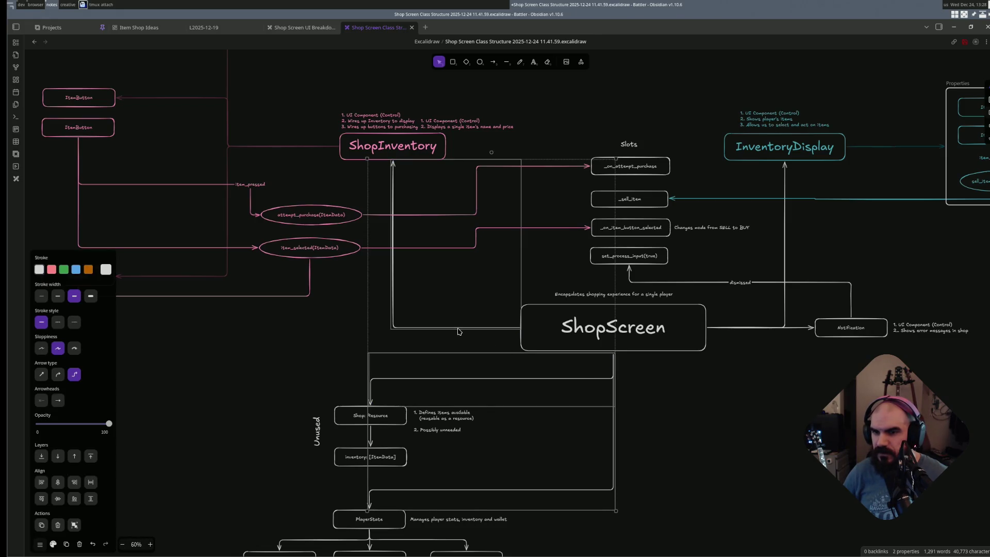
key(s)
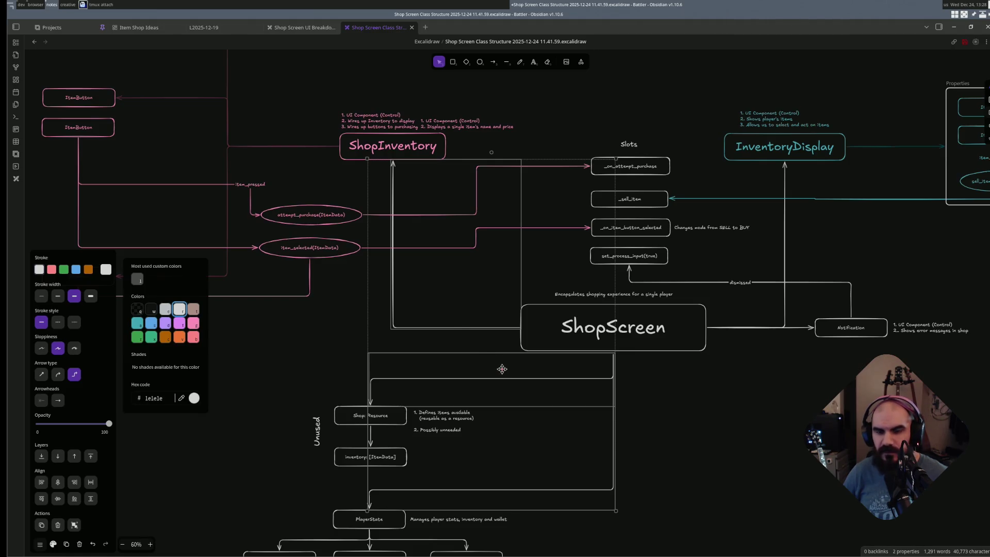
key(Escape)
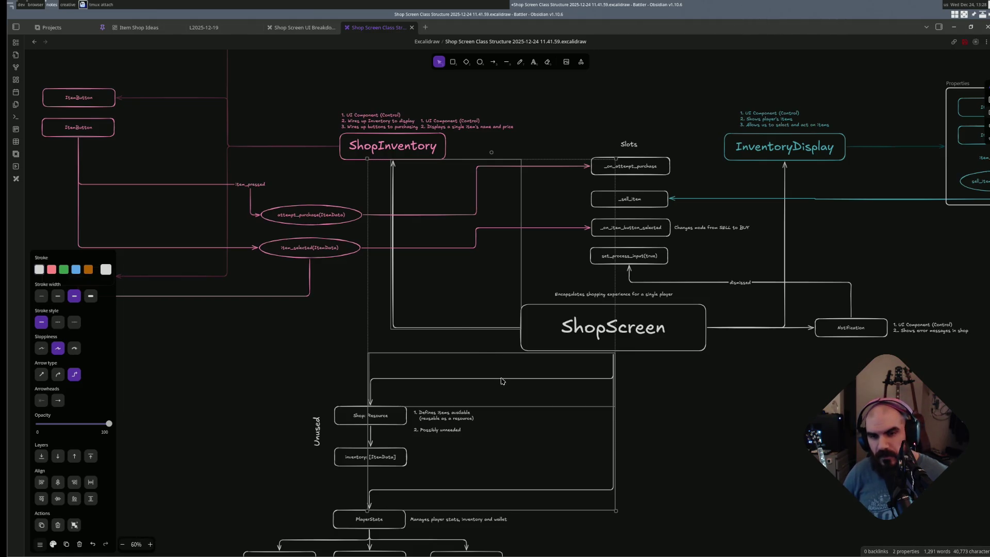
key(s)
scroll(490, 380, up, 2)
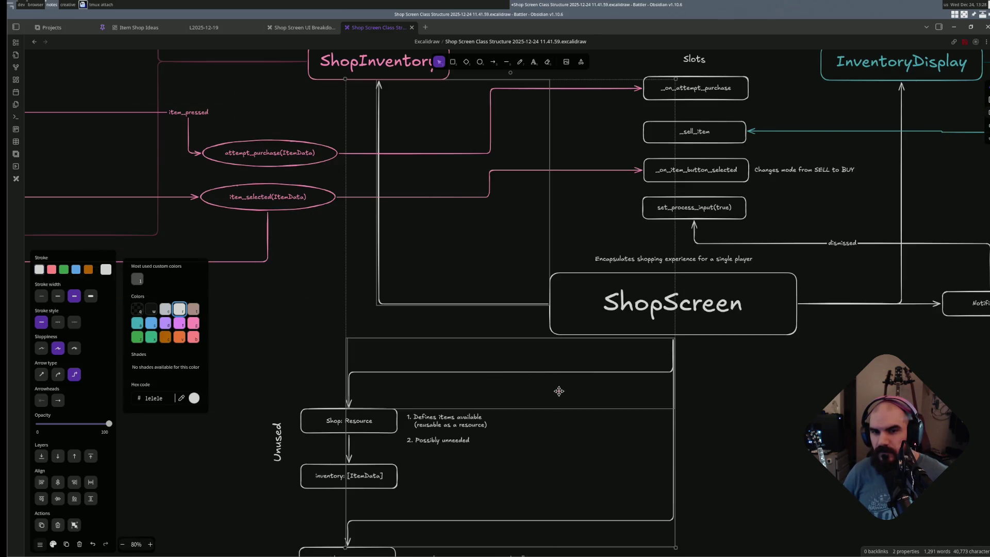
click(761, 444)
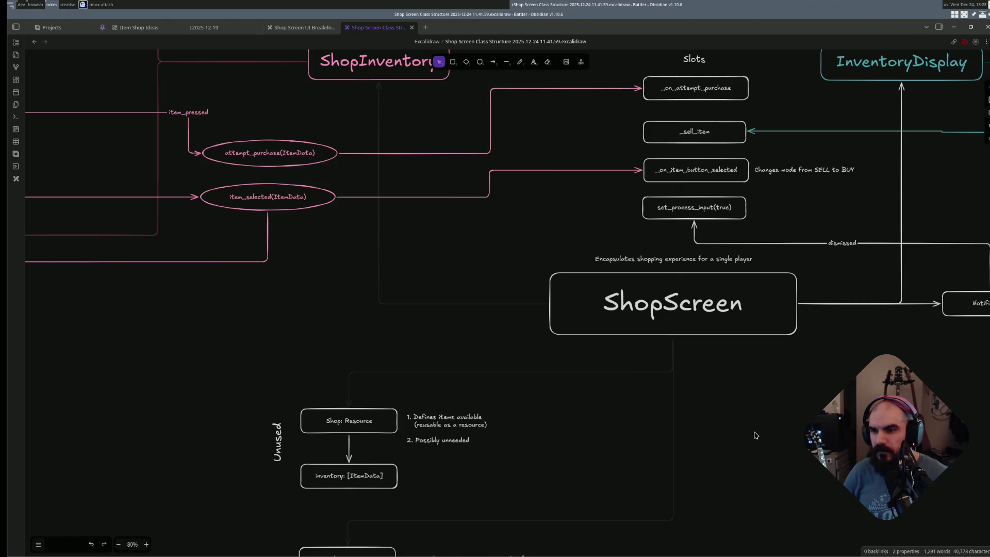
scroll(752, 430, down, 2)
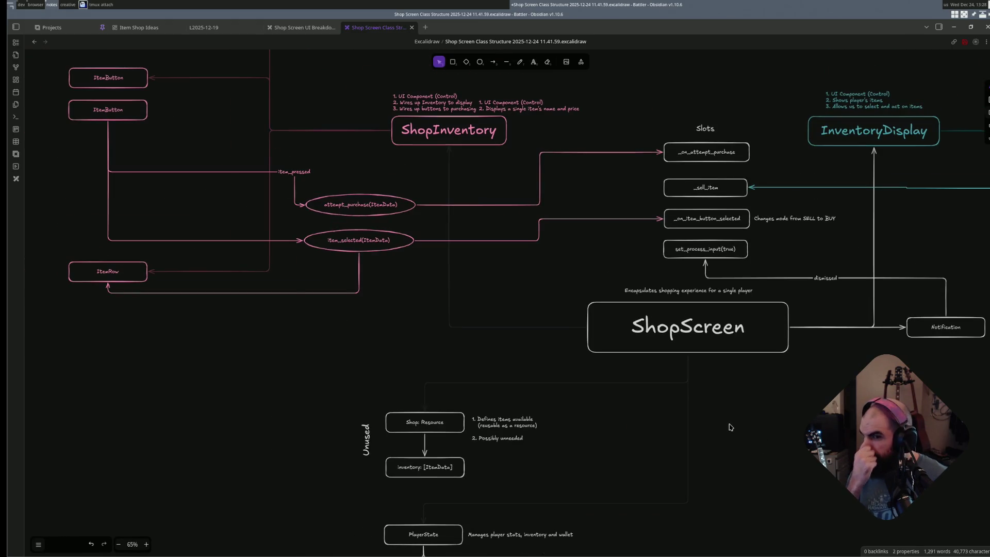
scroll(579, 258, up, 1)
scroll(579, 258, right, 2)
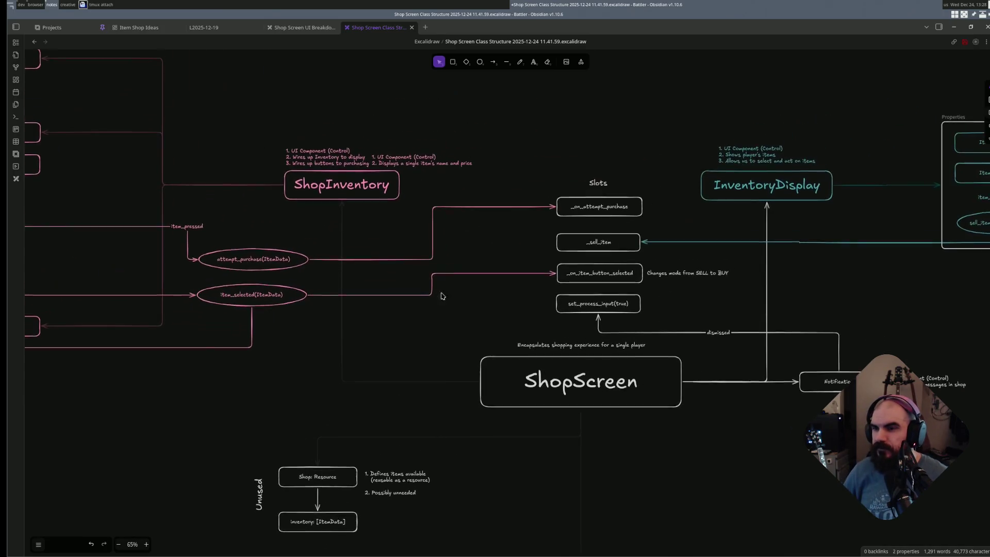
scroll(433, 258, down, 1)
scroll(592, 378, right, 2)
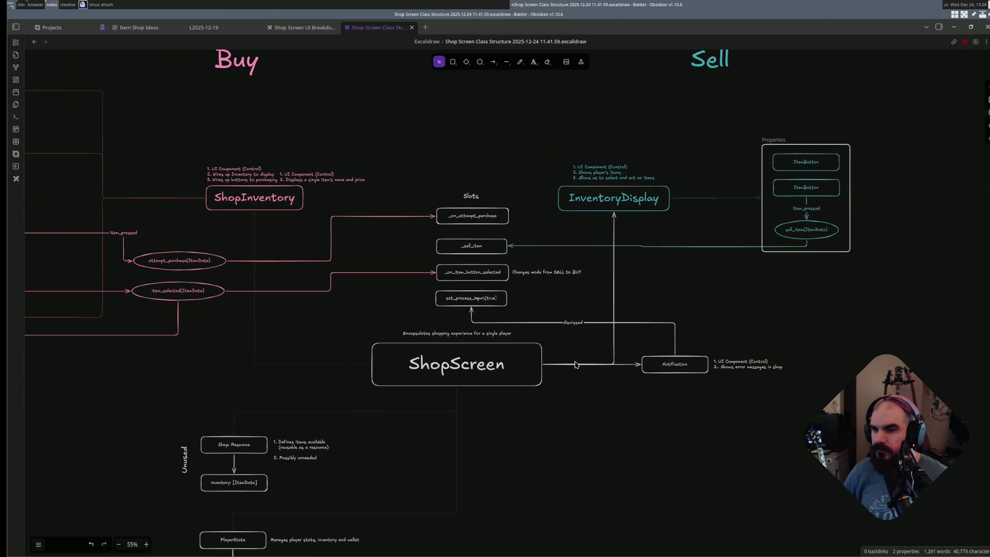
- Darken the stroke of ShopScreen's arrows to InventoryDisplay and Notification
click(576, 364)
shift+click(615, 351)
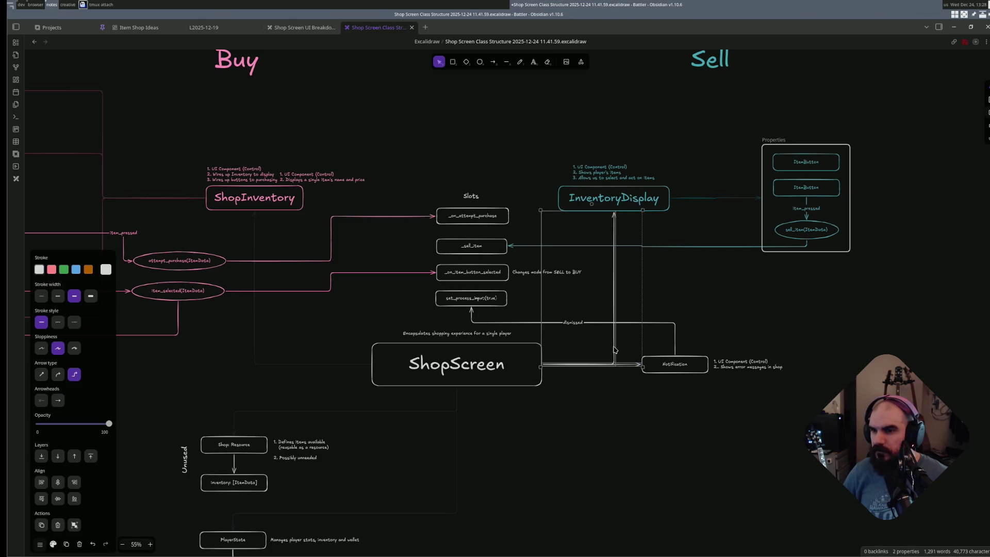
key(s)
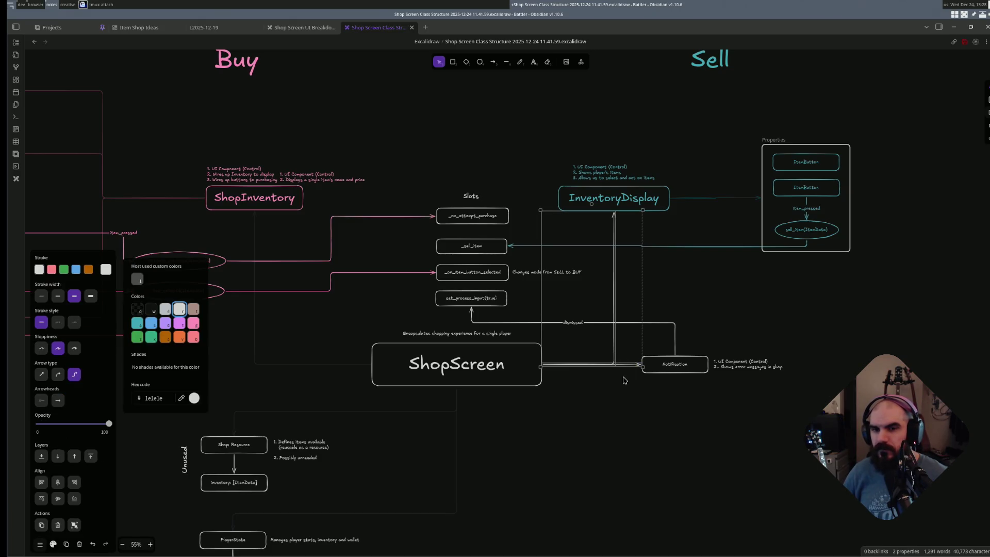
key(w)
key(Escape)
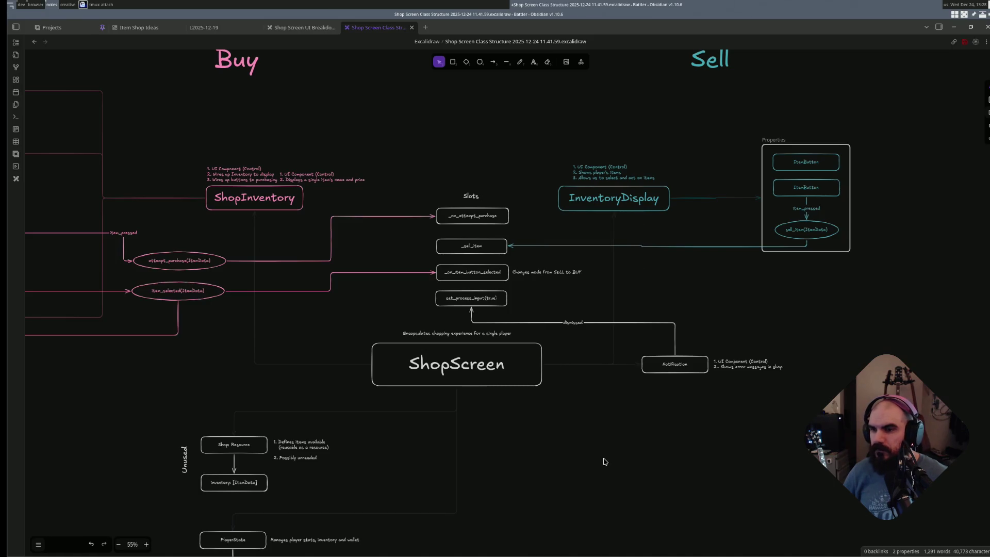
scroll(375, 445, left, 5)
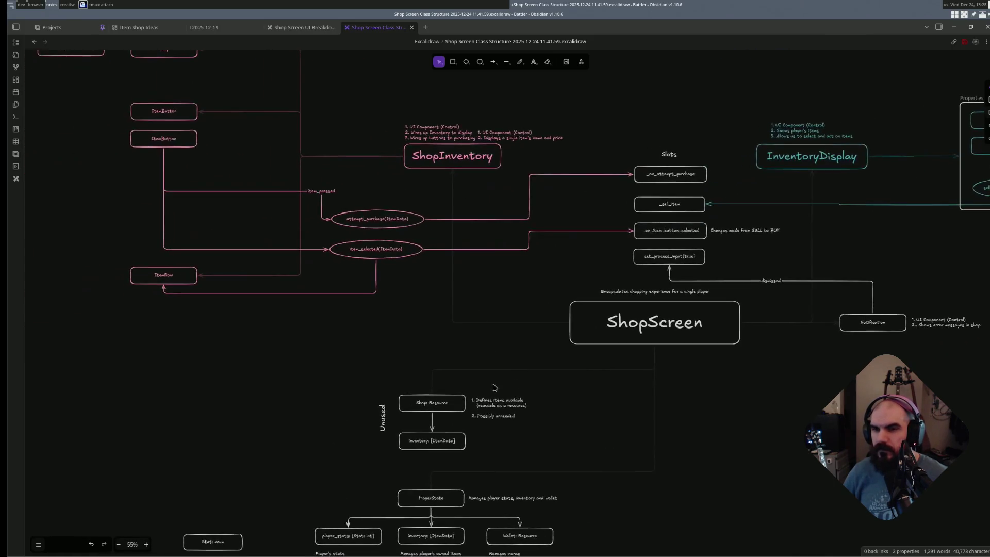
scroll(456, 407, down, 3)
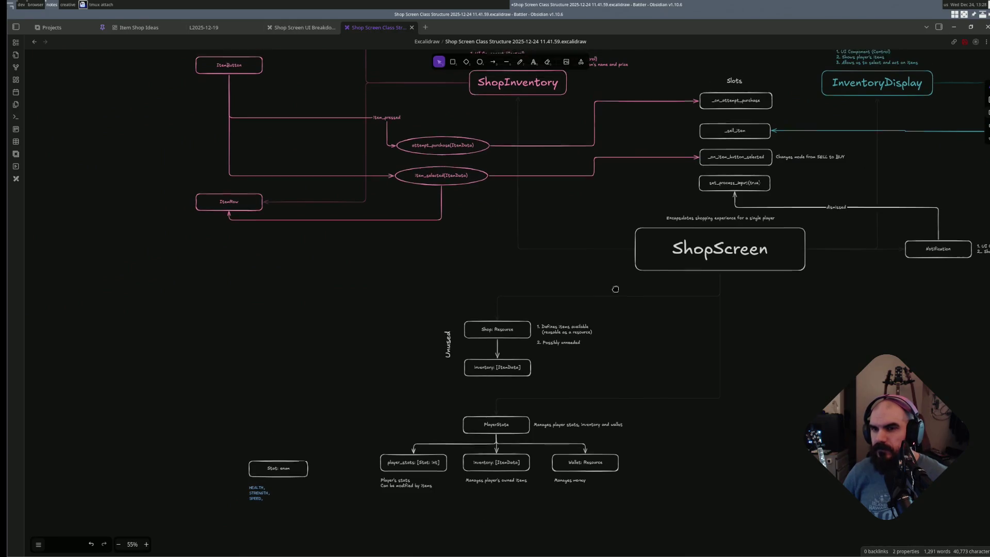
scroll(590, 340, up, 3)
scroll(542, 309, up, 1)
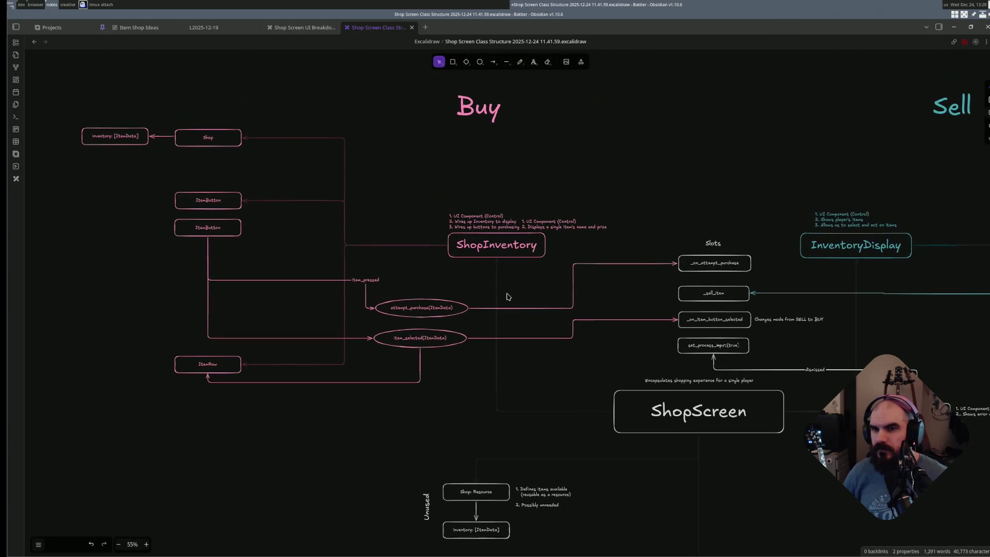
- Undo the recolour of the ShopInventory–ItemRow arrow, restoring its pink stroke
click(348, 264)
key(s)
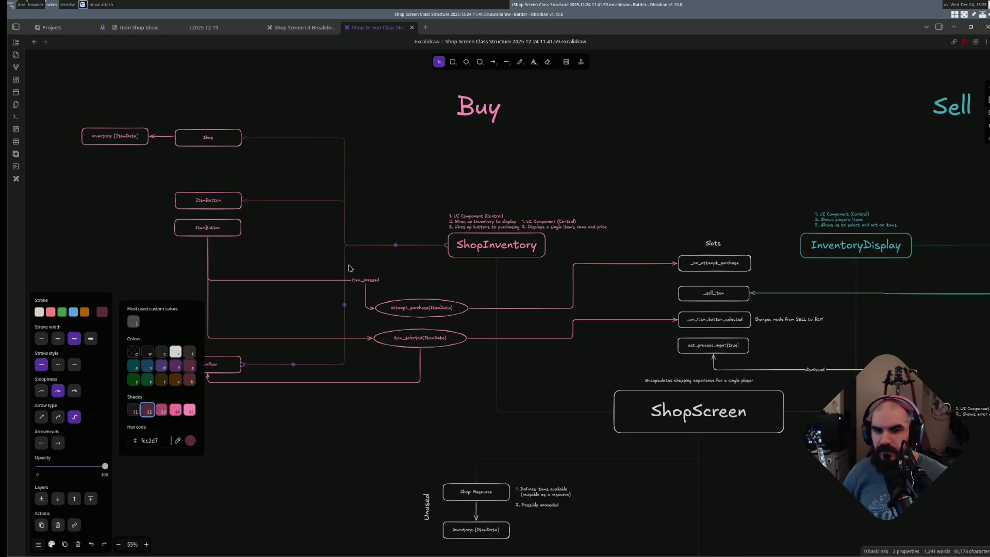
click(373, 268)
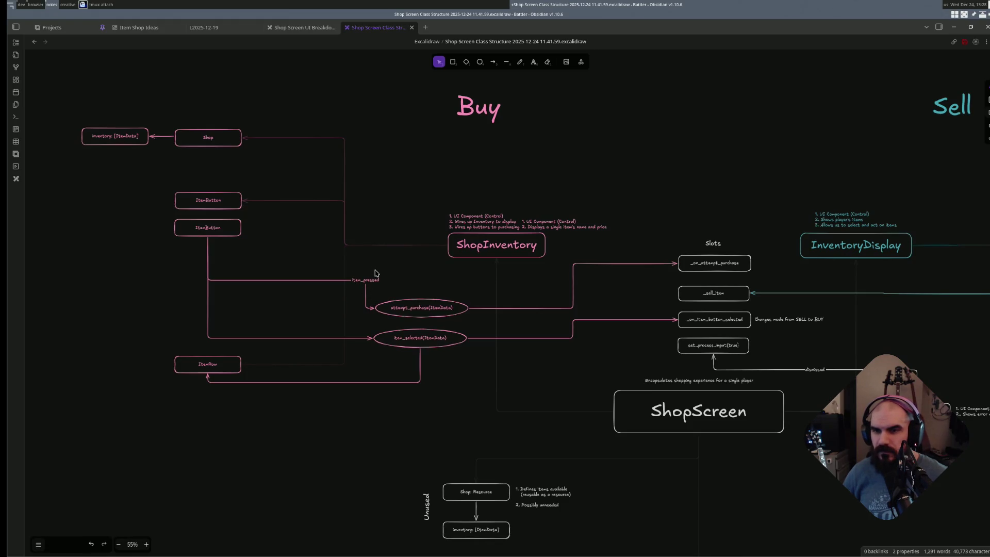
key(ctrl+z)
key(ctrl+z)
key(Escape)
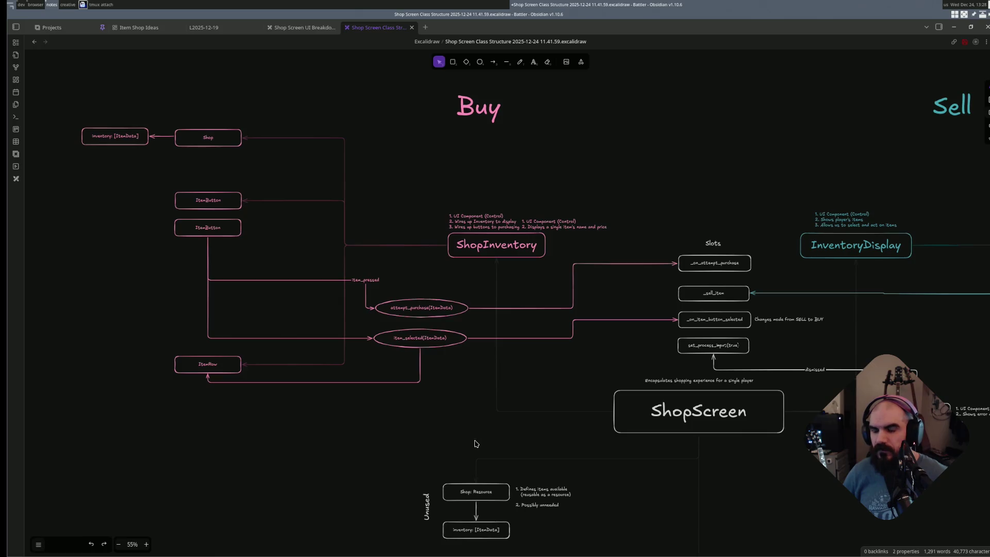
click(345, 364)
click(341, 264)
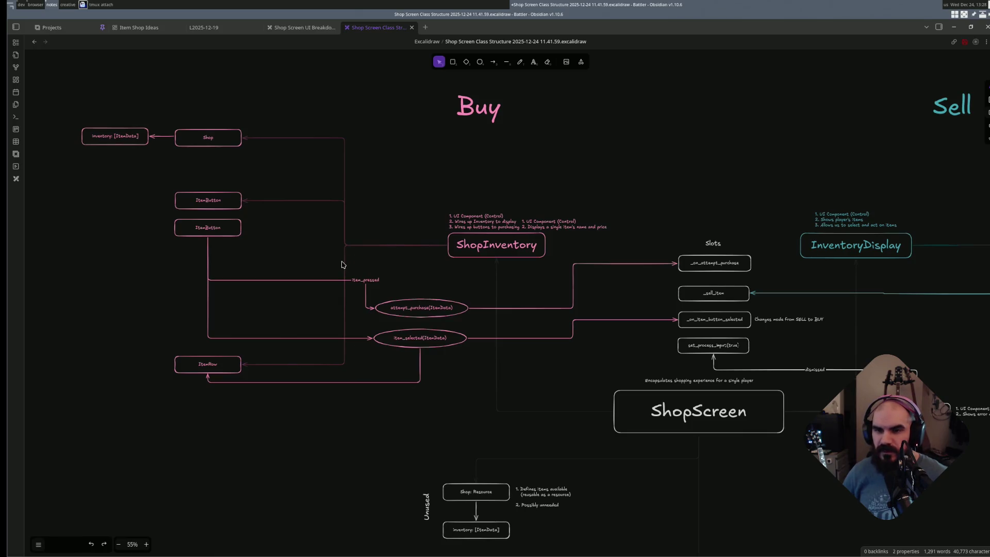
- Select ShopInventory's arrows to Shop, ItemButton and ItemRow, view stroke colours and dismiss without changing
click(309, 140)
shift+click(307, 202)
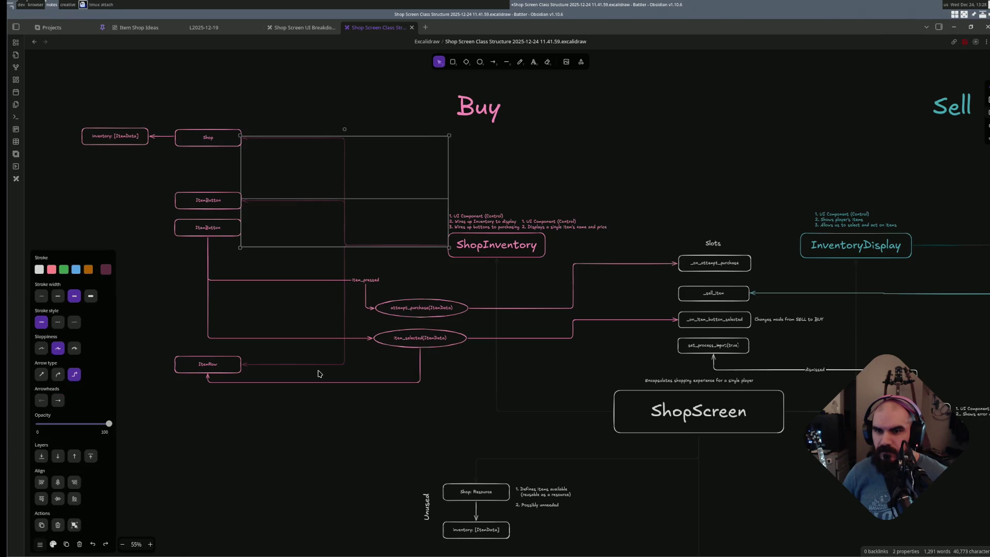
shift+click(324, 365)
key(s)
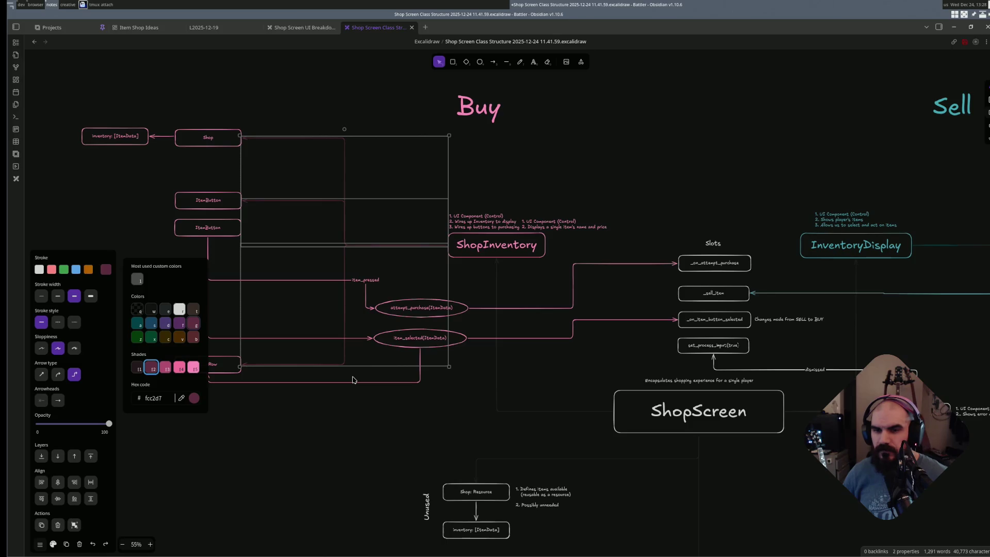
click(356, 377)
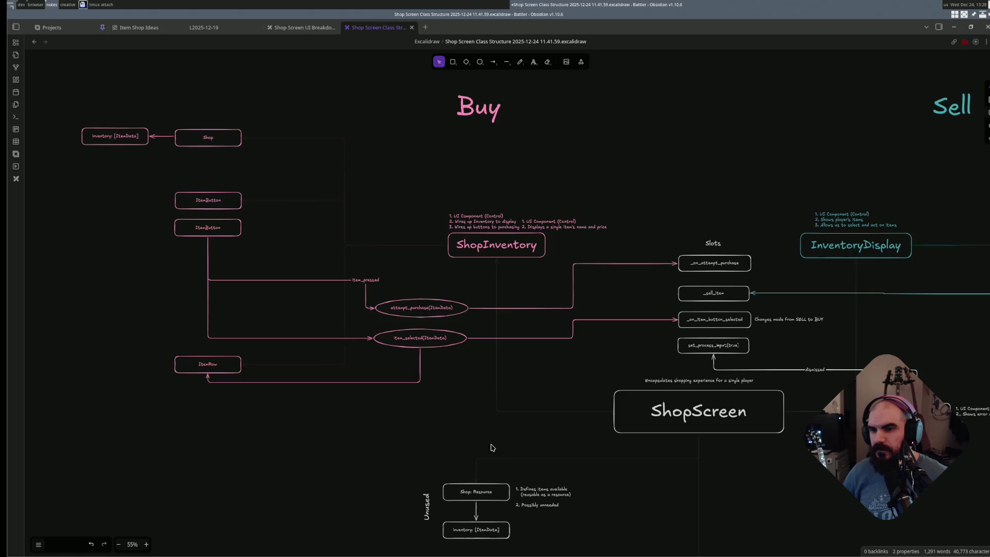
scroll(503, 422, right, 2)
scroll(607, 393, right, 2)
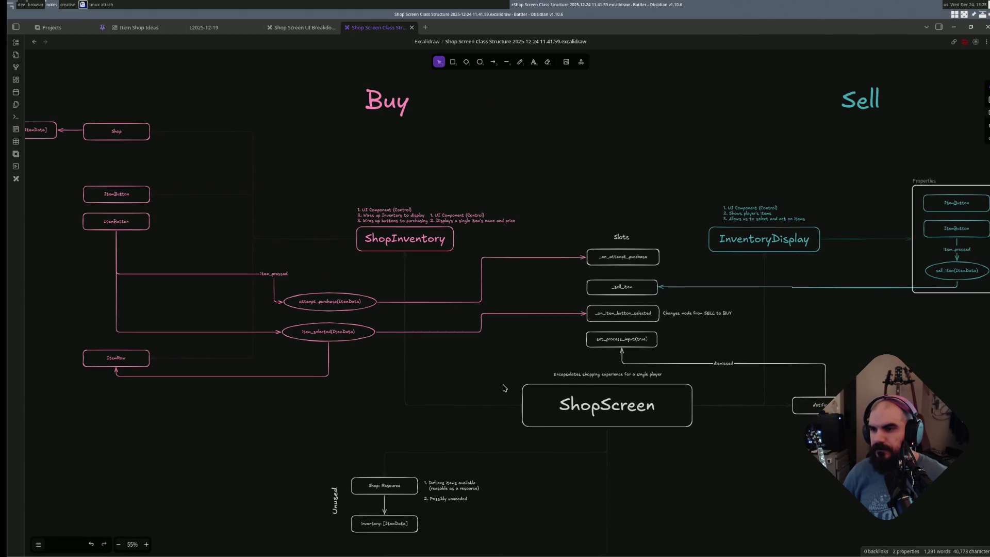
scroll(468, 401, down, 1)
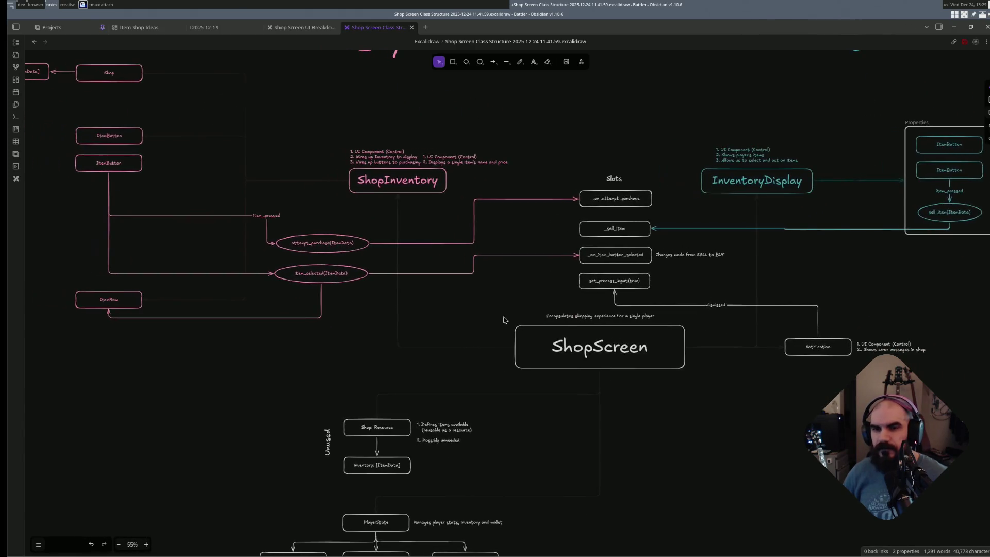
scroll(503, 320, left, 3)
scroll(482, 372, up, 1)
scroll(458, 397, up, 2)
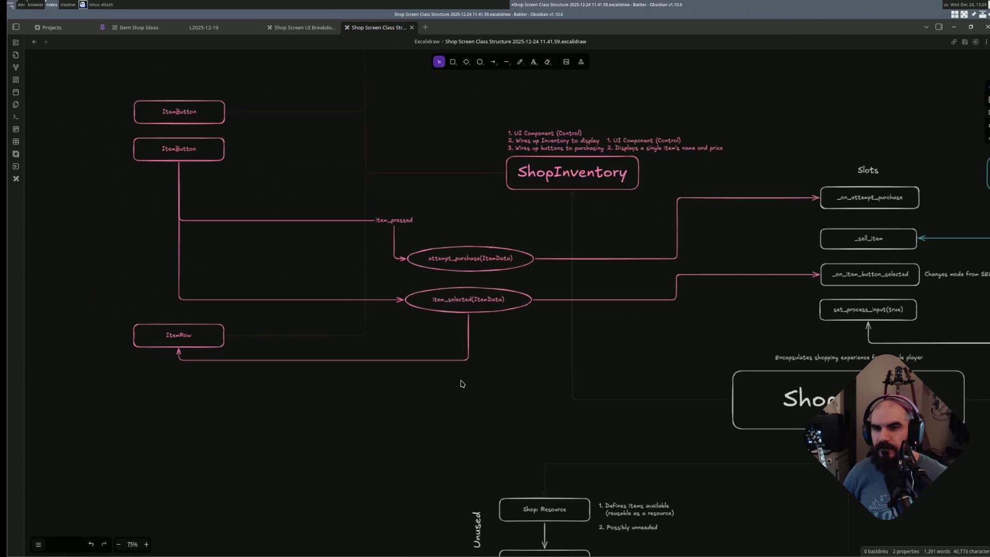
scroll(460, 380, up, 1)
scroll(471, 380, down, 1)
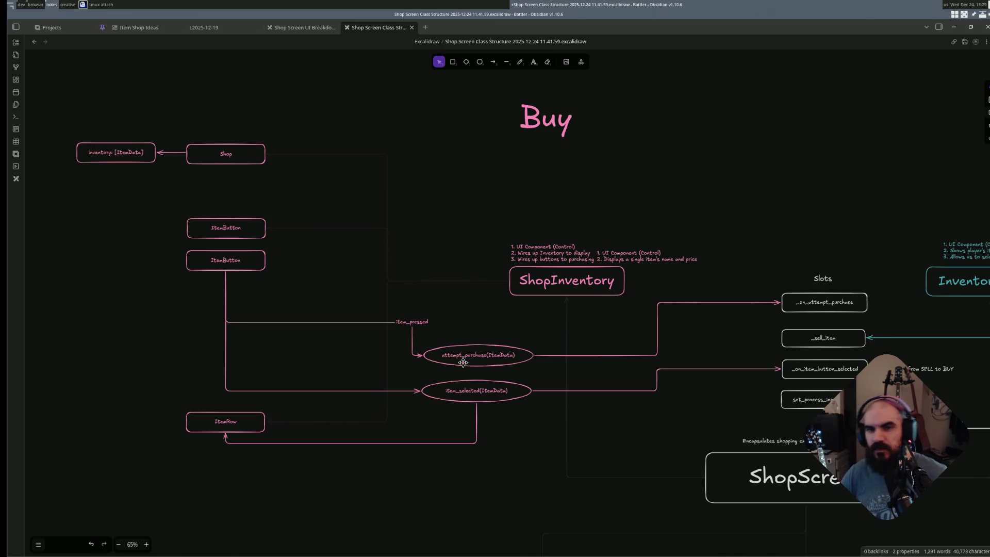
- Move the item name and price note to sit just left of the ItemRow box
click(662, 260)
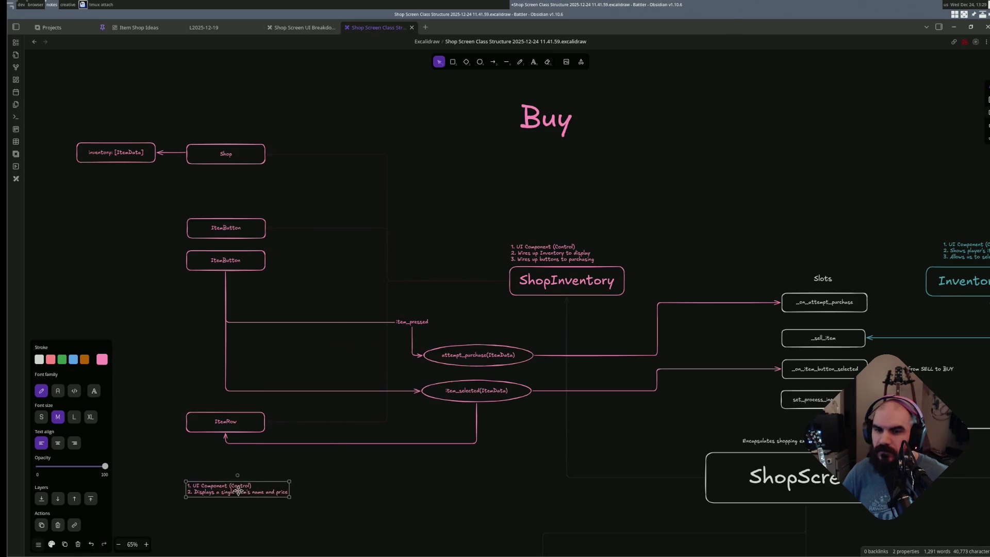
drag(376, 288, 232, 468)
scroll(387, 425, left, 5)
drag(383, 475, 297, 423)
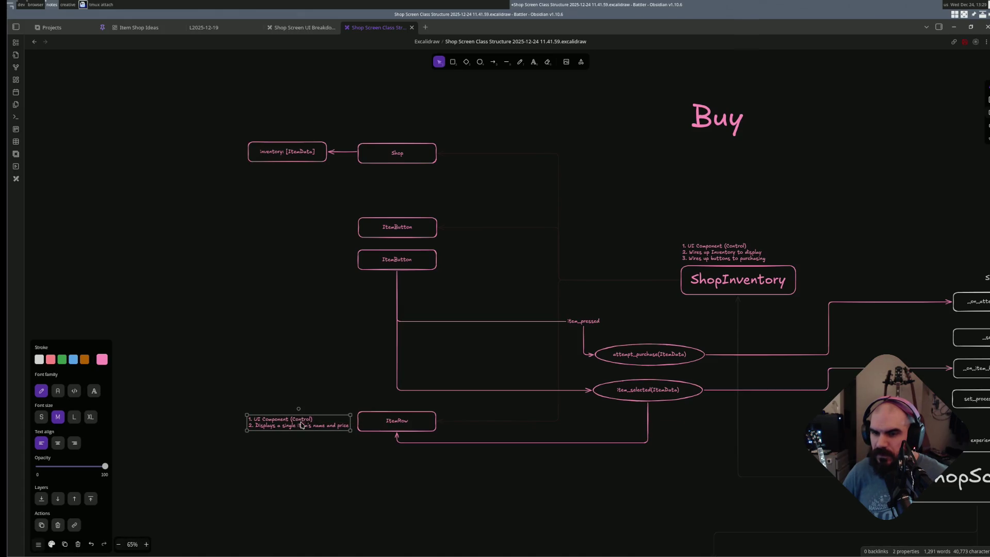
drag(301, 425, 300, 423)
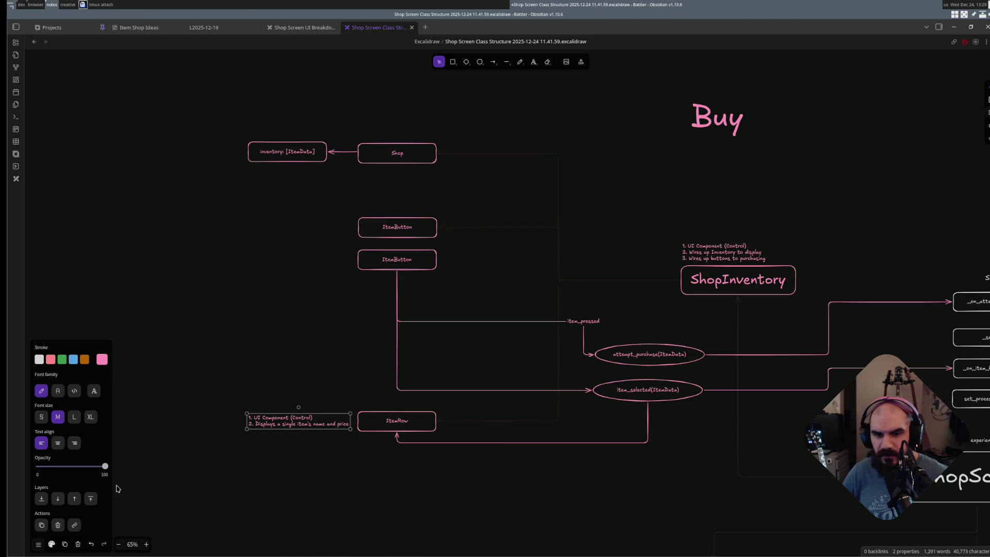
- Right-align the note's text and deselect it
click(78, 446)
click(329, 462)
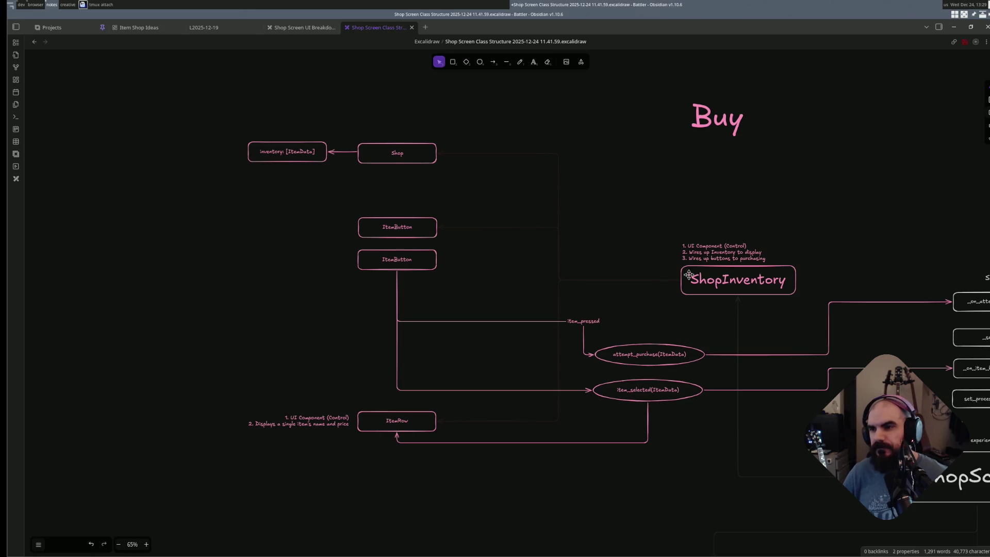
scroll(595, 356, right, 3)
scroll(595, 355, down, 1)
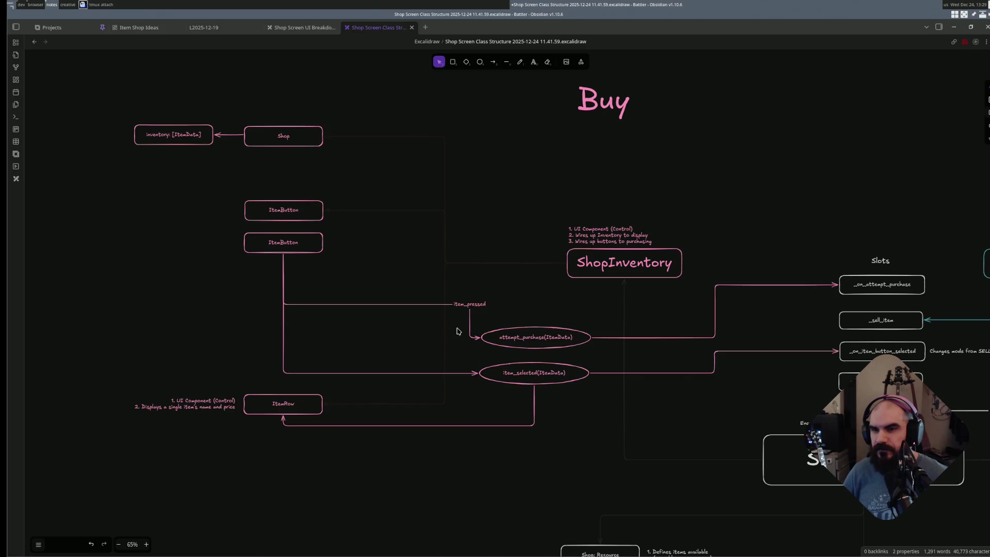
scroll(672, 330, right, 4)
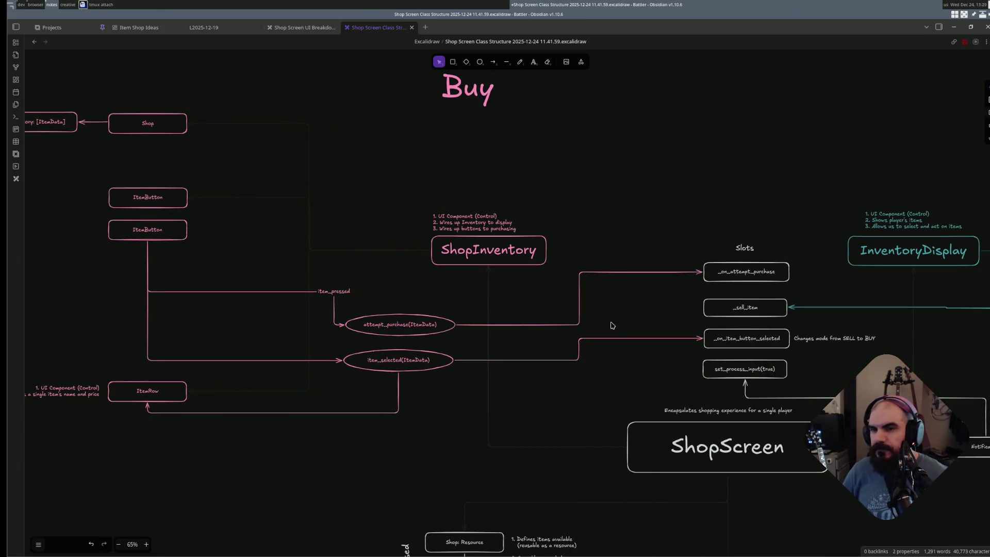
click(254, 205)
- Recolour ShopInventory's grey arrows to Shop, ItemButton and ItemRow to pink
shift+click(272, 130)
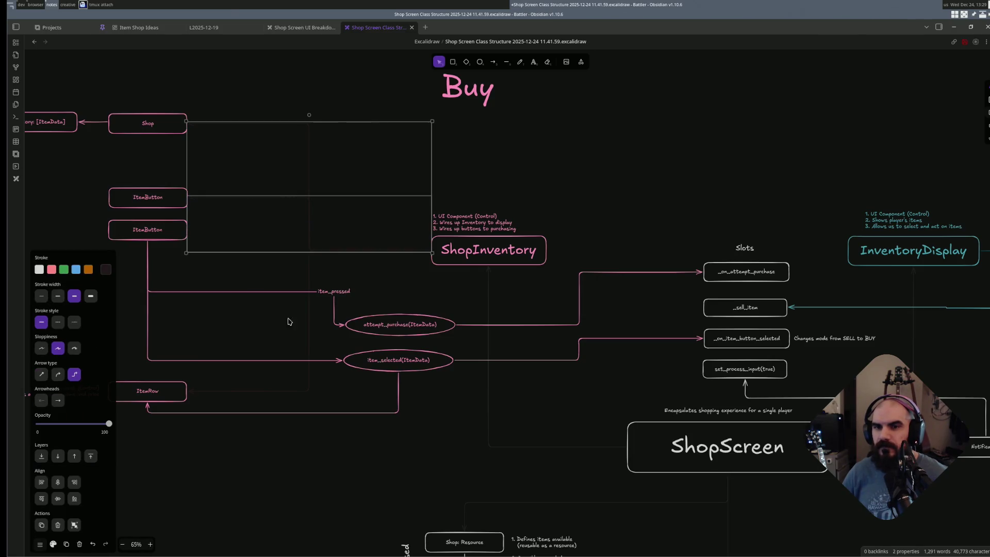
shift+click(306, 392)
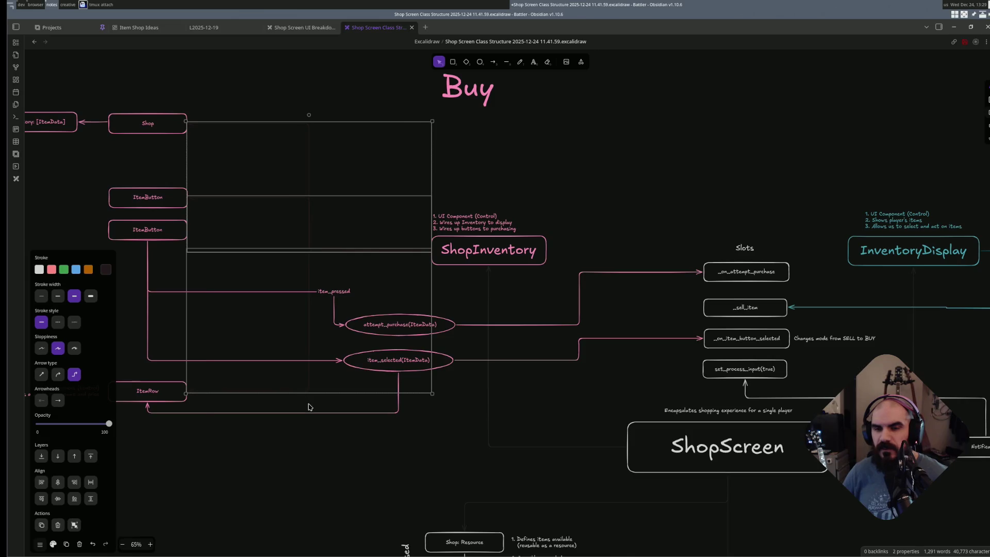
key(s)
key(a)
click(387, 457)
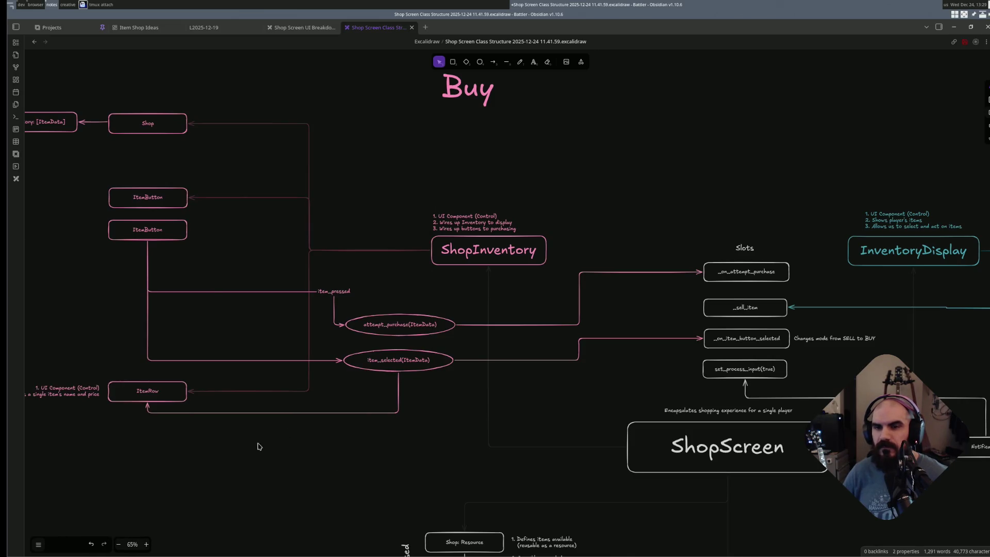
ctrl+scroll(302, 438, up, 5)
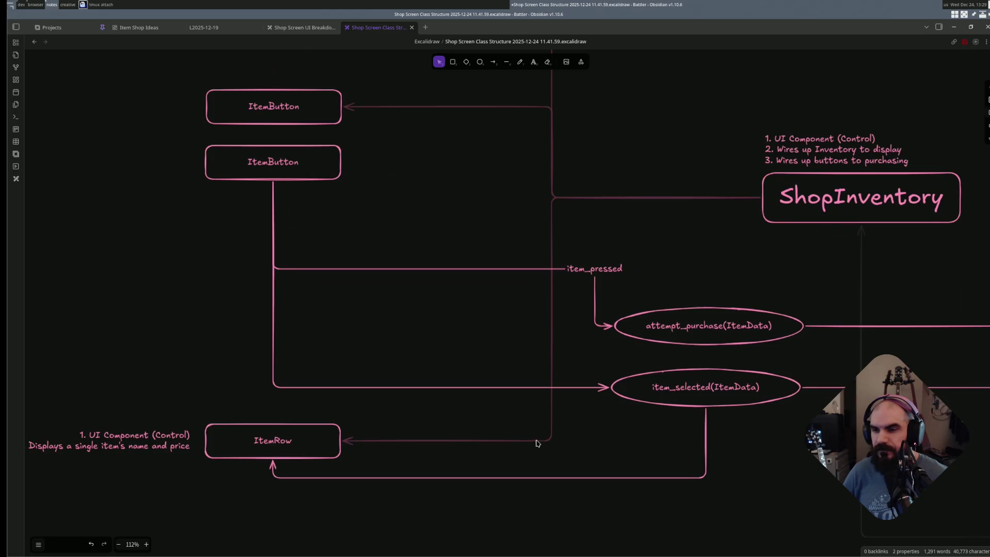
ctrl+scroll(571, 314, down, 4)
ctrl+scroll(592, 348, down, 2)
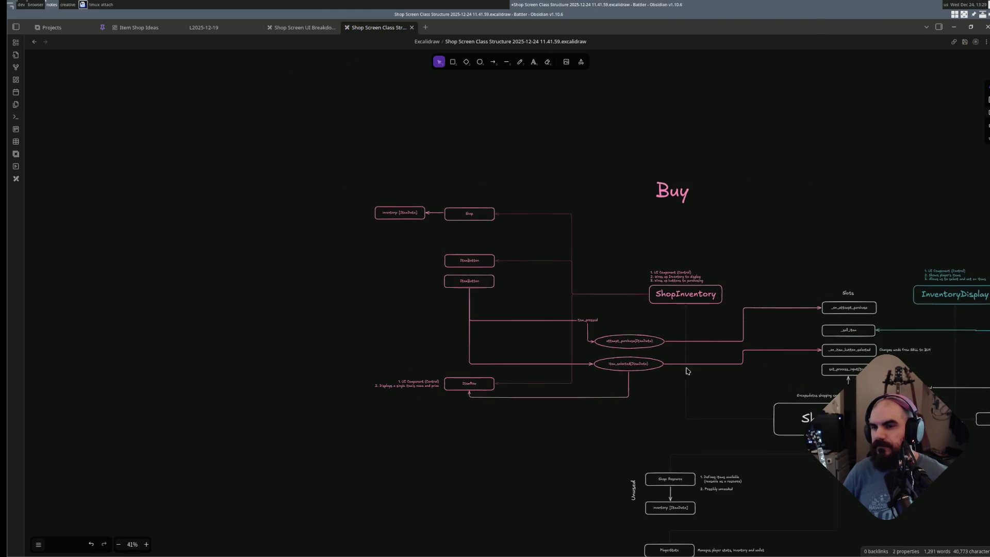
scroll(682, 377, right, 3)
scroll(555, 407, right, 3)
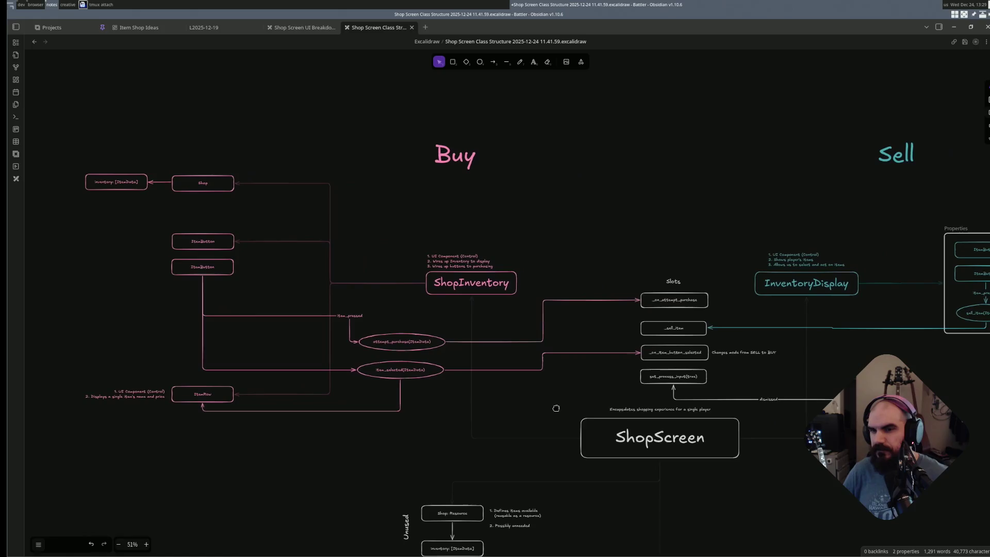
scroll(496, 396, right, 2)
scroll(495, 397, down, 1)
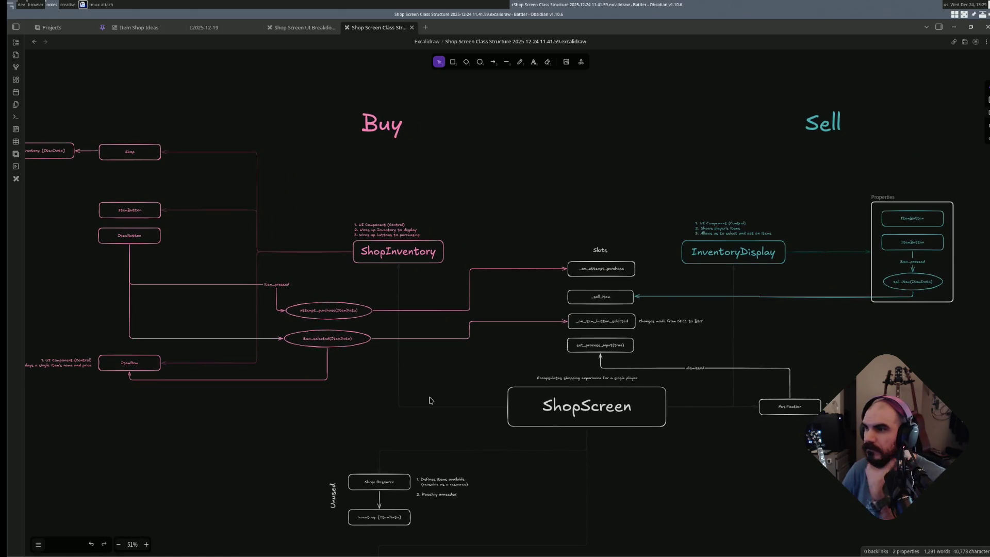
scroll(434, 363, left, 3)
scroll(479, 372, down, 2)
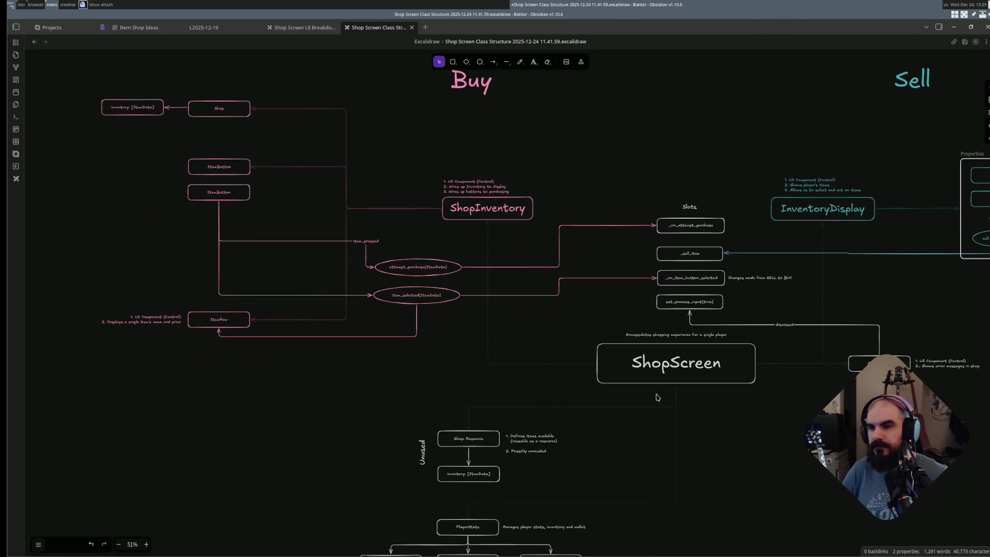
ctrl+scroll(584, 416, down, 5)
ctrl+scroll(643, 410, up, 3)
ctrl+scroll(639, 431, up, 2)
scroll(639, 430, down, 3)
scroll(693, 410, left, 1)
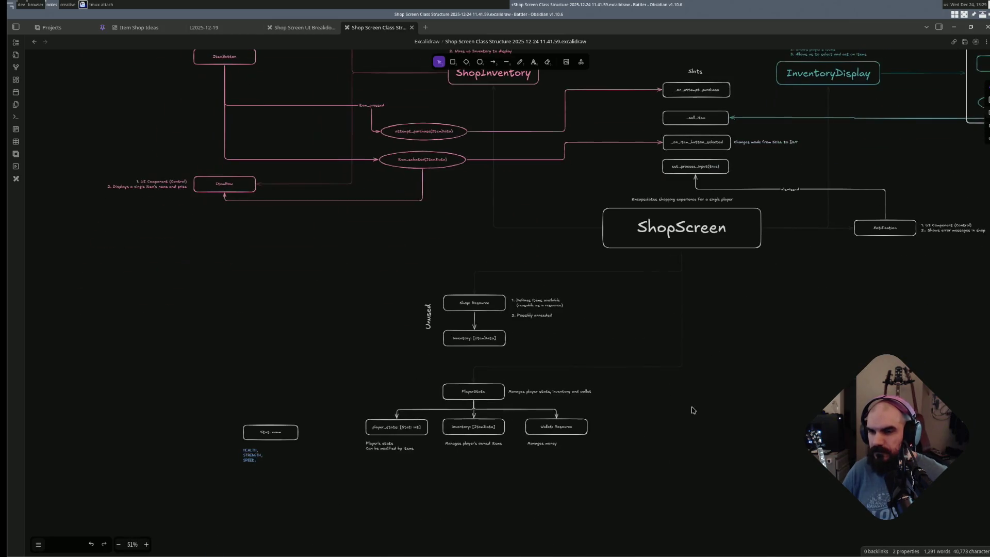
- Move the Unused and PlayerState groups together to the right
drag(649, 475, 333, 267)
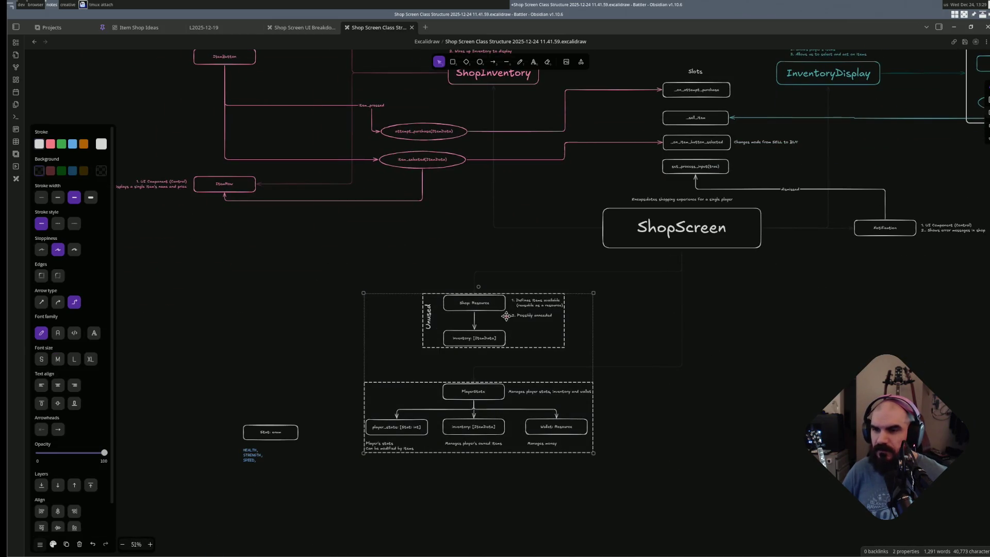
drag(507, 315, 632, 310)
key(ctrl+z)
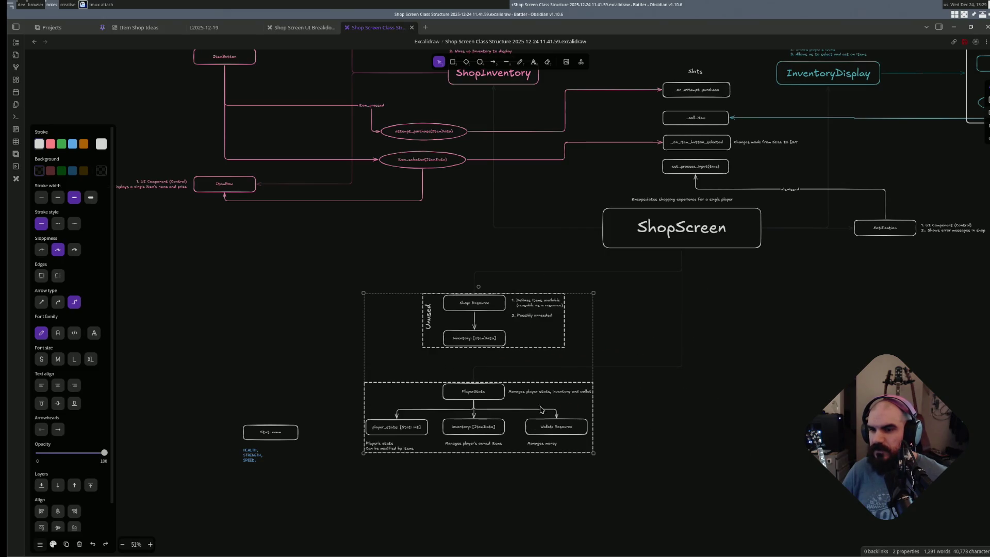
drag(541, 408, 729, 415)
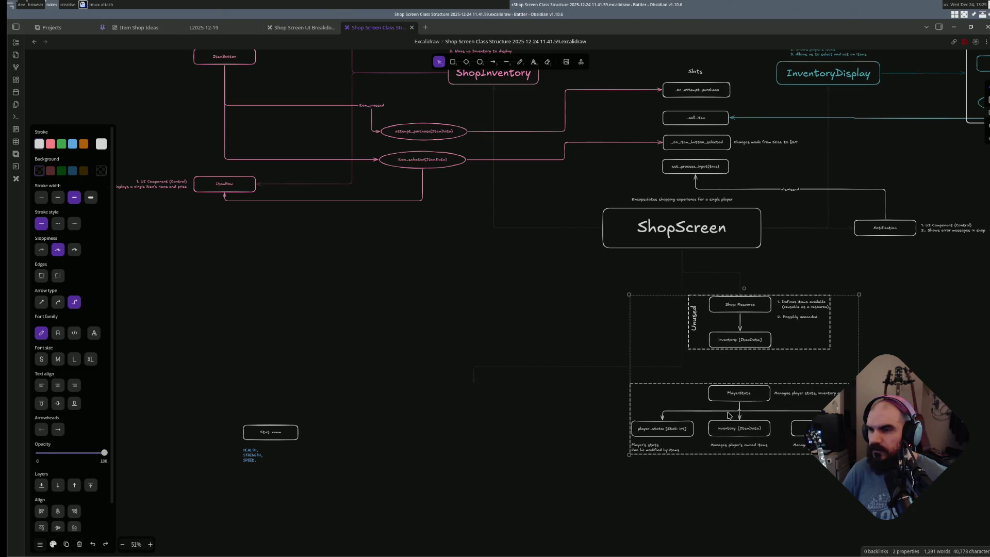
click(573, 426)
- Attach ShopScreen's elbow arrow to the top of the PlayerState box
click(473, 381)
scroll(553, 398, up, 3)
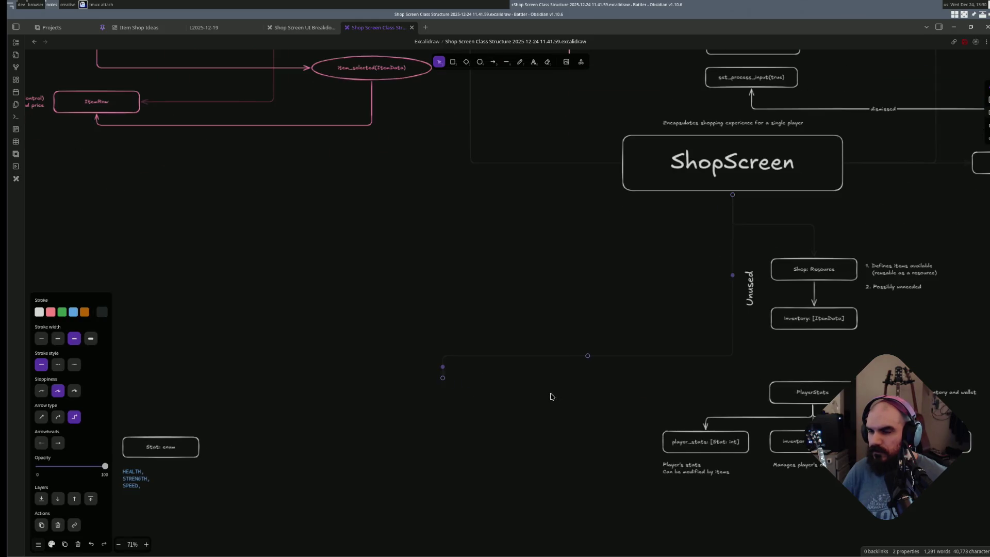
scroll(479, 395, right, 3)
click(359, 385)
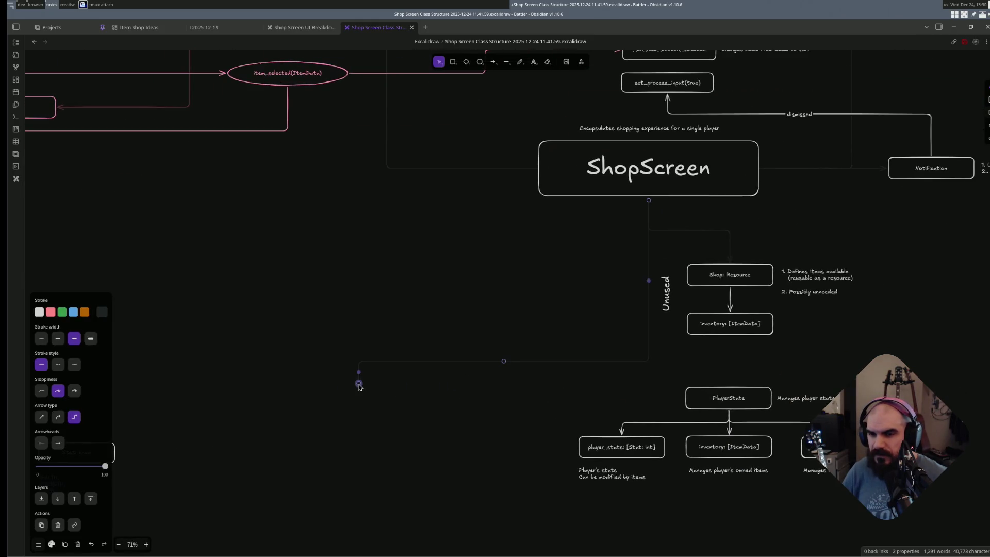
mouse_move(522, 384)
mouse_down()
mouse_move(729, 384)
mouse_move(671, 418)
mouse_up()
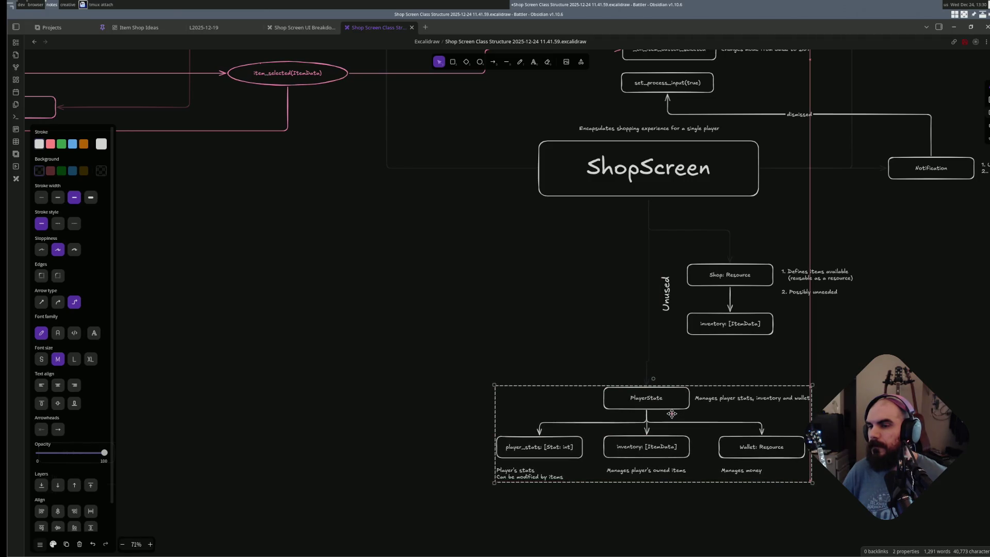
drag(672, 418, 671, 412)
click(738, 360)
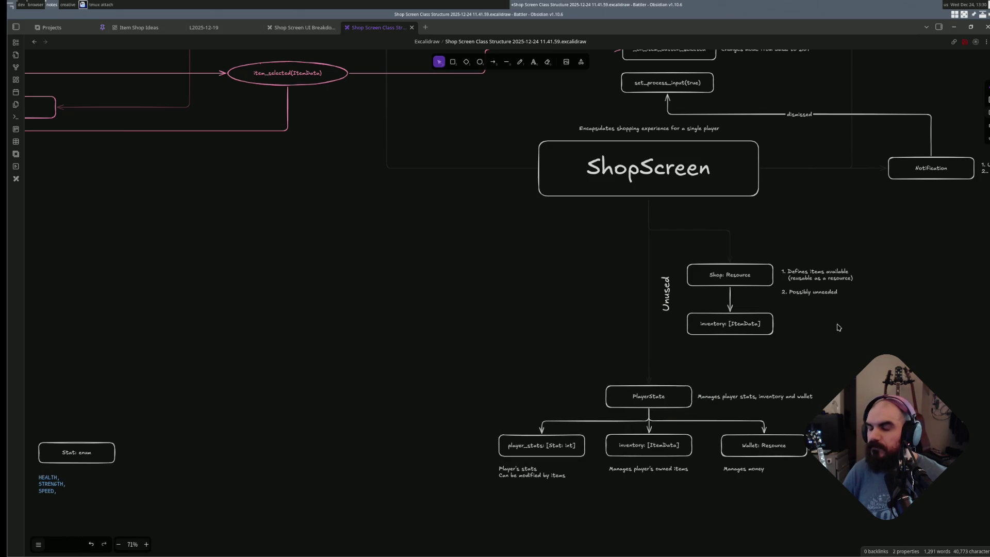
click(773, 323)
click(833, 369)
scroll(696, 375, down, 5)
scroll(719, 402, up, 2)
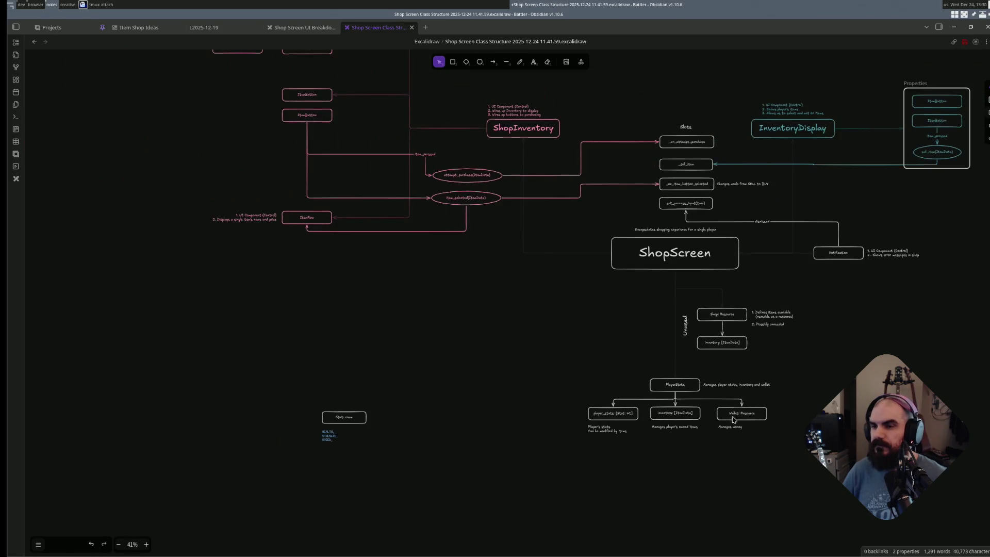
- Select the PlayerState group and shift it slightly up toward the Unused Shop boxes
drag(795, 437, 545, 370)
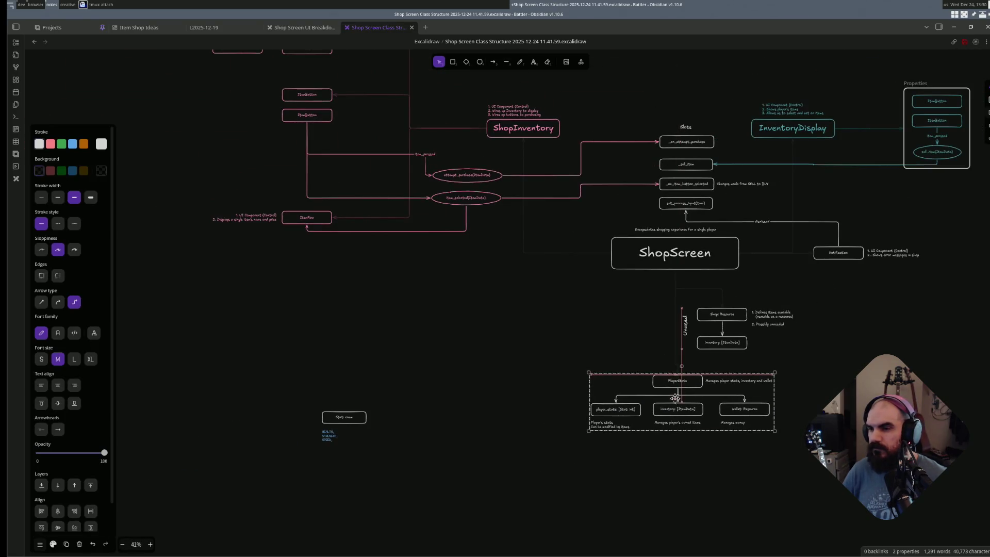
drag(673, 403, 675, 394)
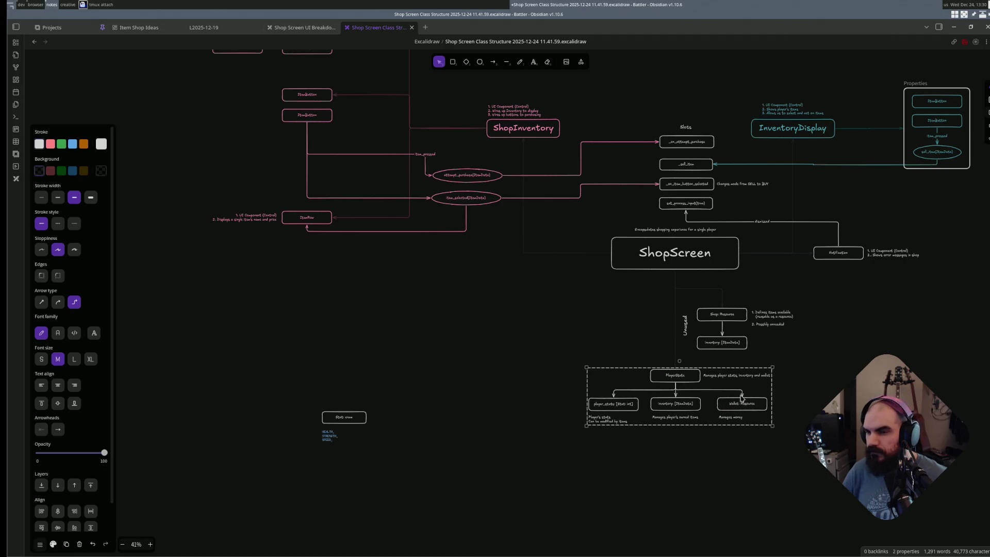
scroll(734, 404, up, 5)
scroll(719, 386, down, 6)
ctrl+scroll(696, 371, up, 5)
ctrl+scroll(694, 362, up, 3)
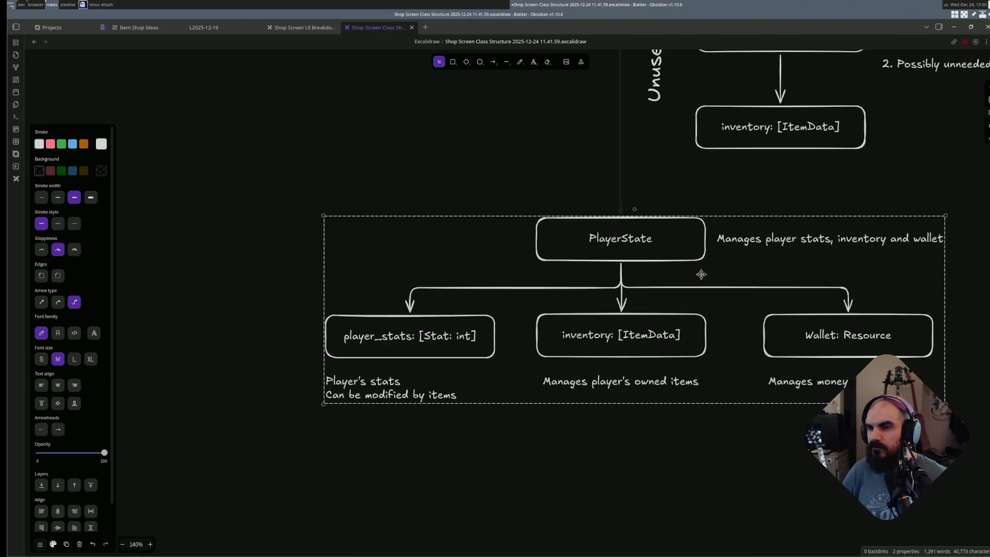
ctrl+scroll(703, 293, down, 2)
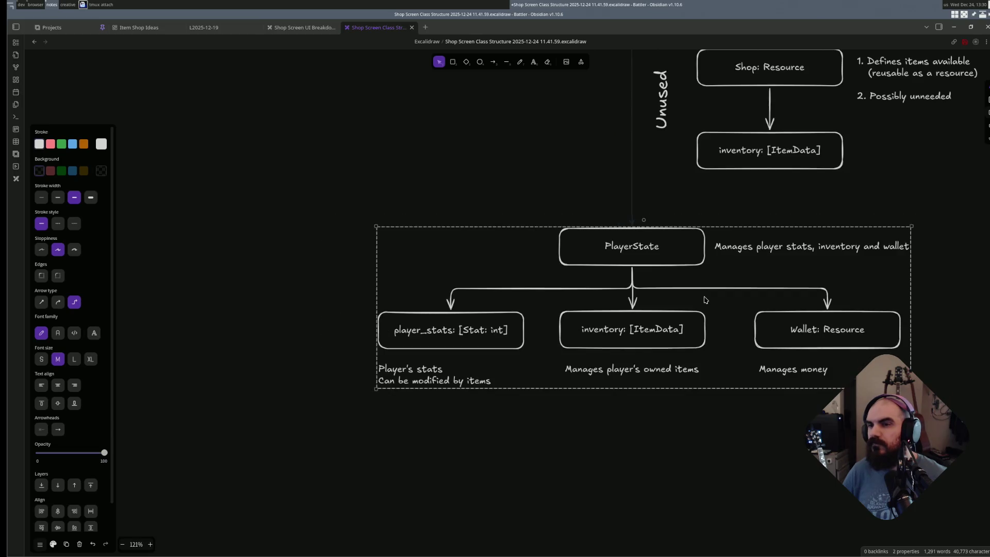
ctrl+scroll(704, 296, down, 1)
ctrl+scroll(704, 296, down, 2)
ctrl+scroll(696, 301, down, 1)
- Move the Stat: enum box with its HEALTH/STRENGTH/SPEED list up beneath ShopScreen, left of PlayerState
click(415, 342)
scroll(433, 363, up, 3)
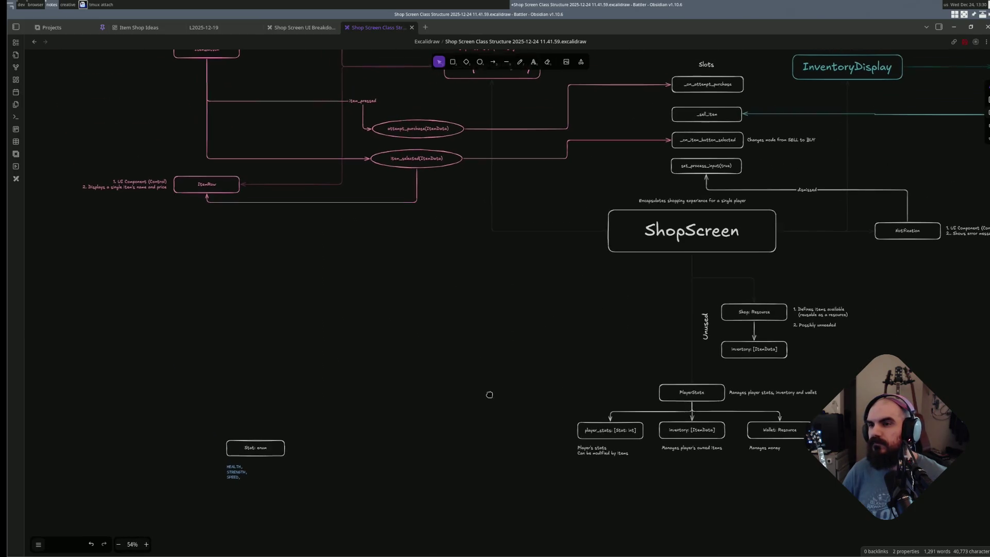
mouse_move(293, 495)
mouse_down()
mouse_move(212, 445)
mouse_move(241, 371)
mouse_up()
click(379, 362)
ctrl+scroll(461, 347, down, 3)
ctrl+scroll(487, 340, down, 1)
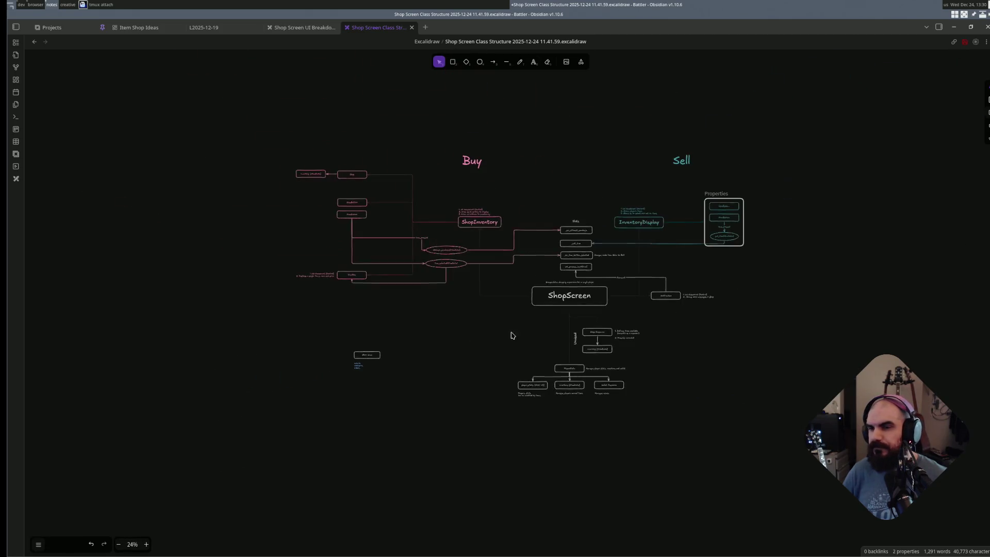
ctrl+scroll(510, 335, up, 3)
mouse_move(290, 440)
mouse_down()
mouse_move(171, 377)
mouse_move(182, 330)
mouse_move(163, 336)
mouse_move(414, 343)
mouse_up()
click(366, 344)
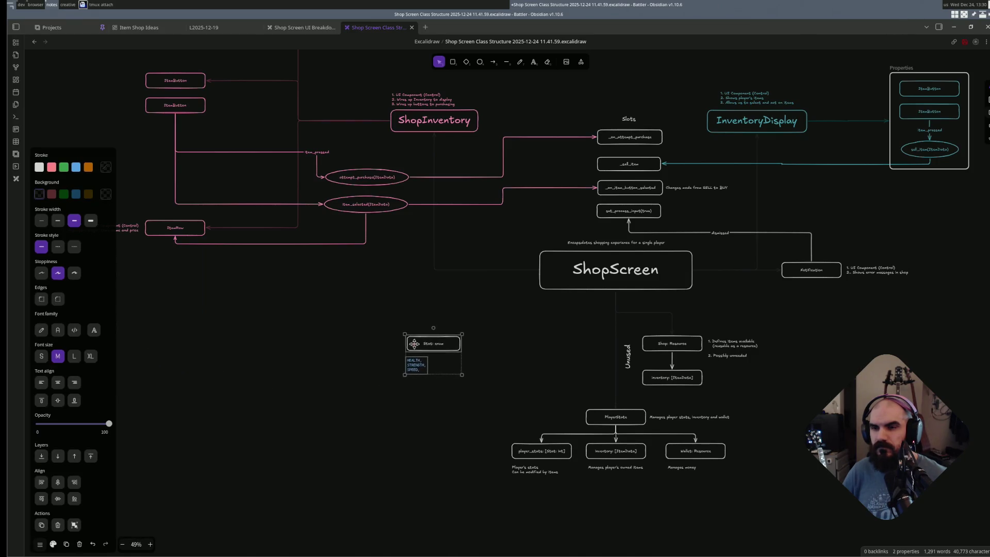
- Deselect the Stat enum group and select the _sell_item slot box for restyling
click(489, 350)
ctrl+scroll(500, 346, down, 3)
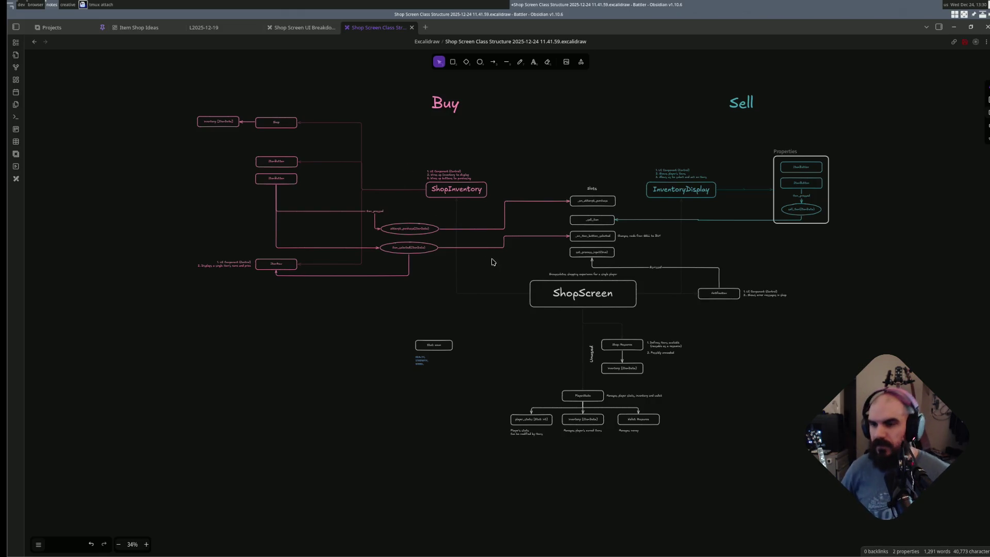
ctrl+scroll(491, 262, up, 2)
ctrl+scroll(515, 280, up, 2)
ctrl+scroll(549, 272, up, 2)
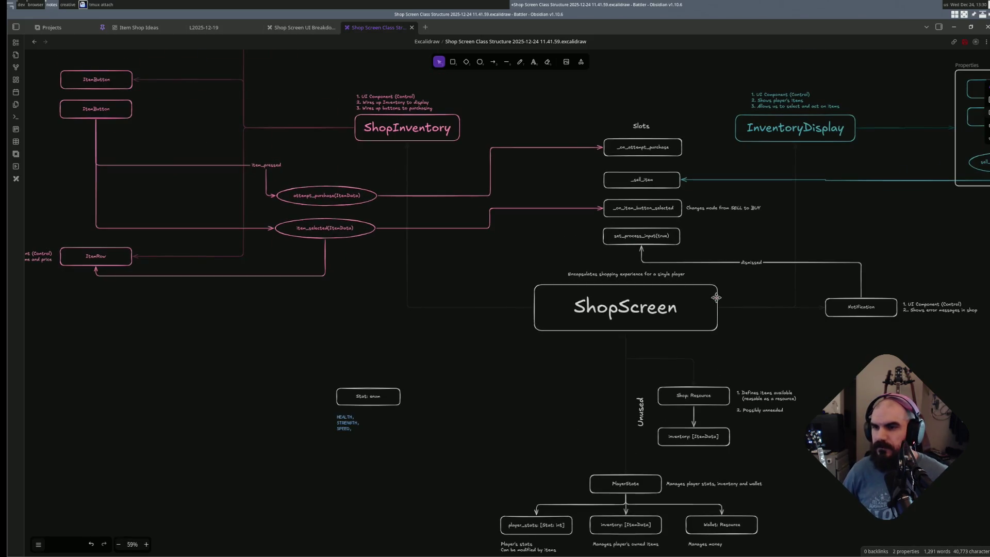
scroll(716, 297, right, 2)
scroll(716, 298, down, 1)
scroll(643, 263, right, 1)
scroll(644, 264, up, 1)
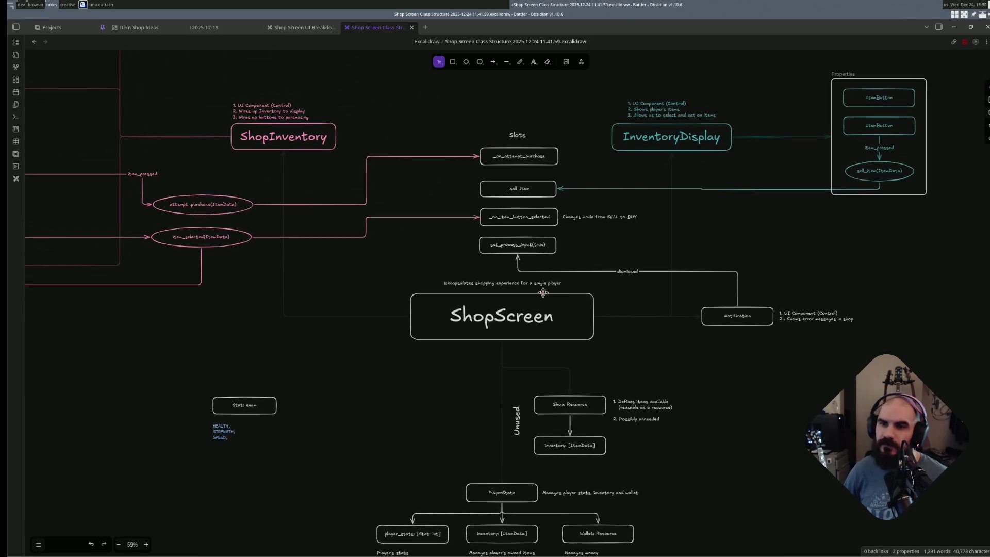
scroll(543, 292, up, 1)
scroll(543, 292, left, 1)
scroll(565, 291, left, 1)
scroll(591, 290, right, 2)
scroll(591, 289, up, 1)
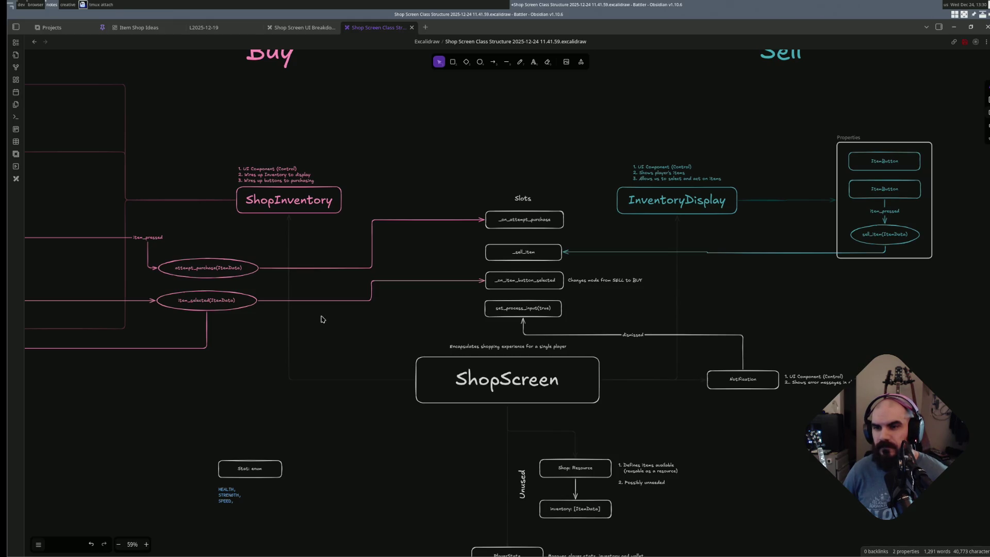
click(527, 249)
ctrl+scroll(619, 287, up, 3)
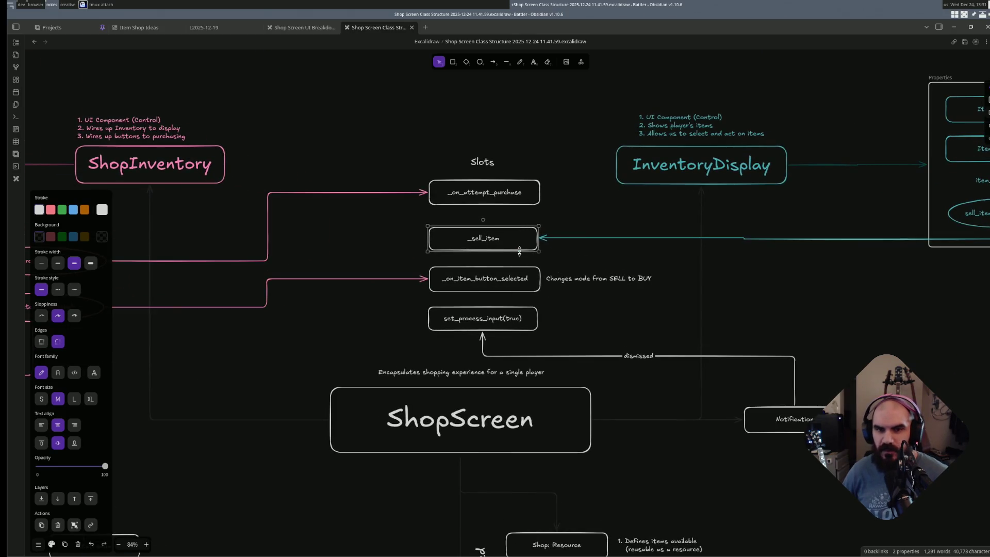
- Give _sell_item a teal outline and _on_attempt_purchase and _on_item_button_selected pink outlines
key(s)
key(a)
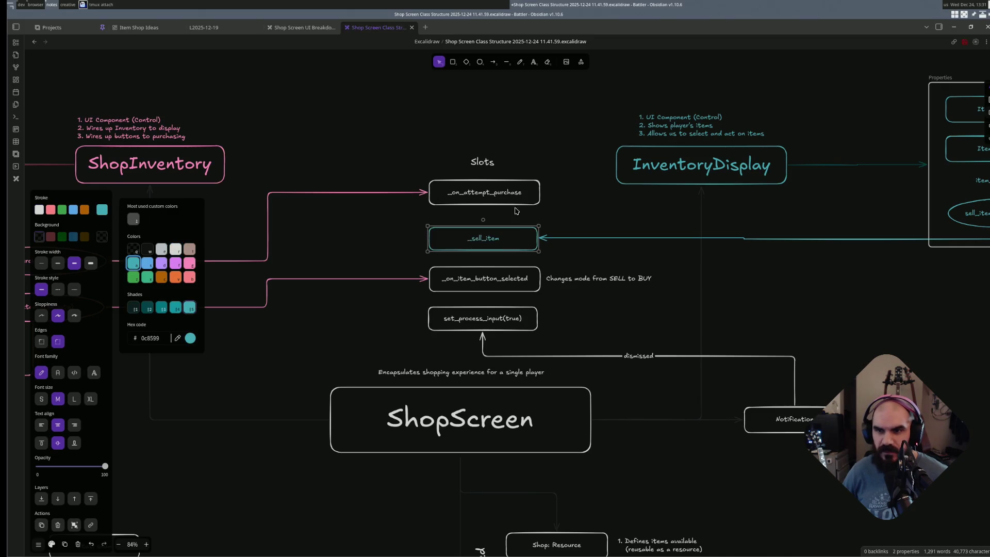
click(511, 190)
key(s)
key(g)
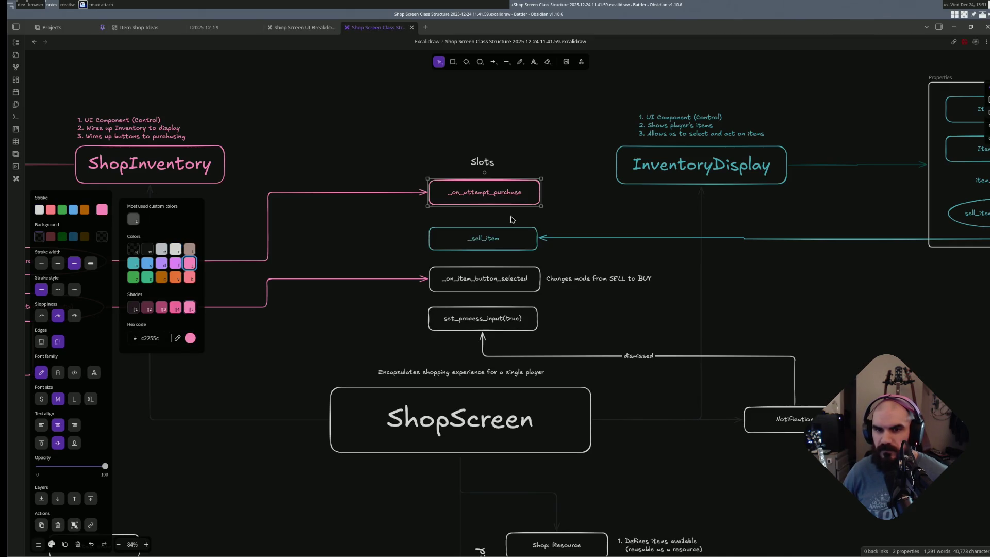
click(498, 284)
key(s)
key(g)
click(398, 339)
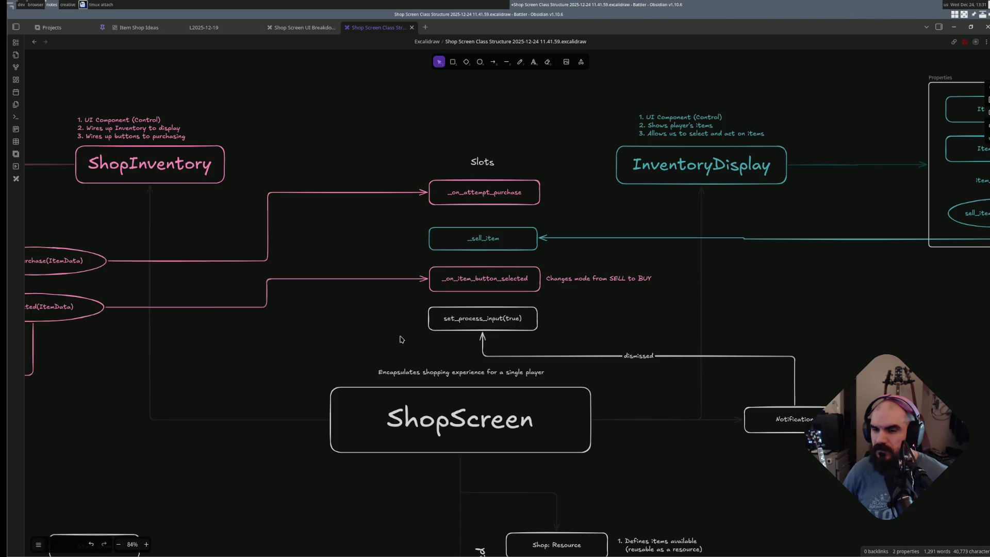
ctrl+scroll(531, 329, down, 2)
ctrl+scroll(519, 310, down, 2)
ctrl+scroll(507, 294, down, 1)
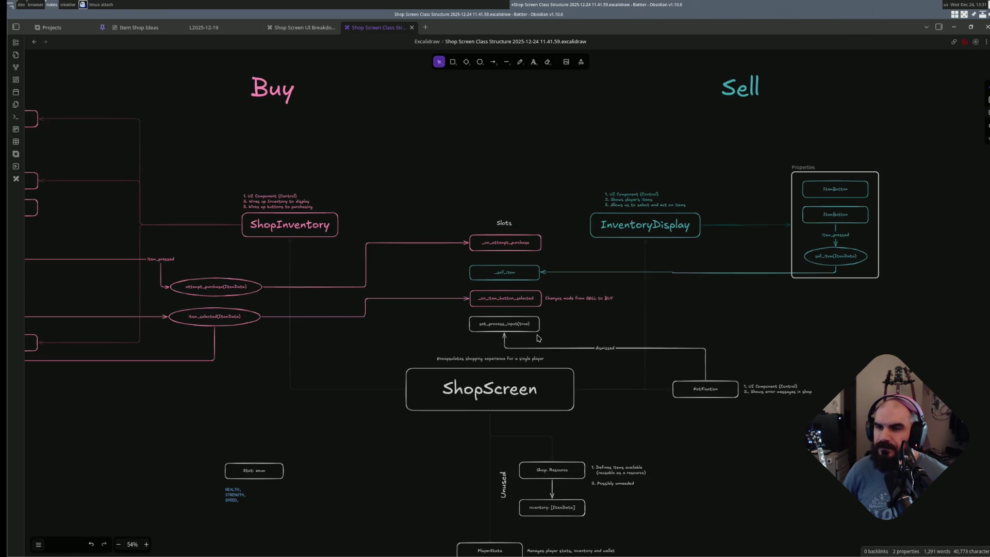
- Nudge _on_attempt_purchase down slightly and review the slot boxes and set_process_input(true) box
drag(506, 243, 505, 246)
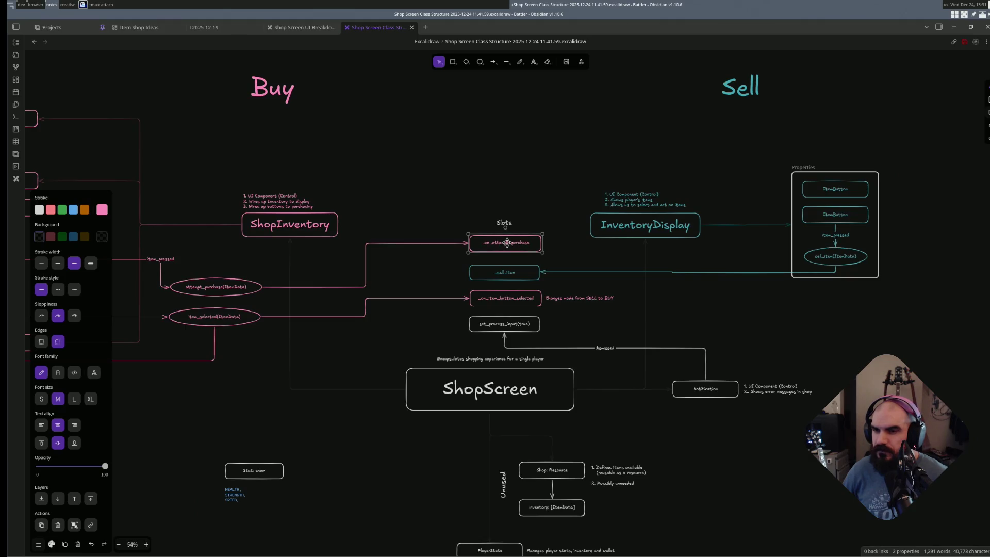
click(556, 332)
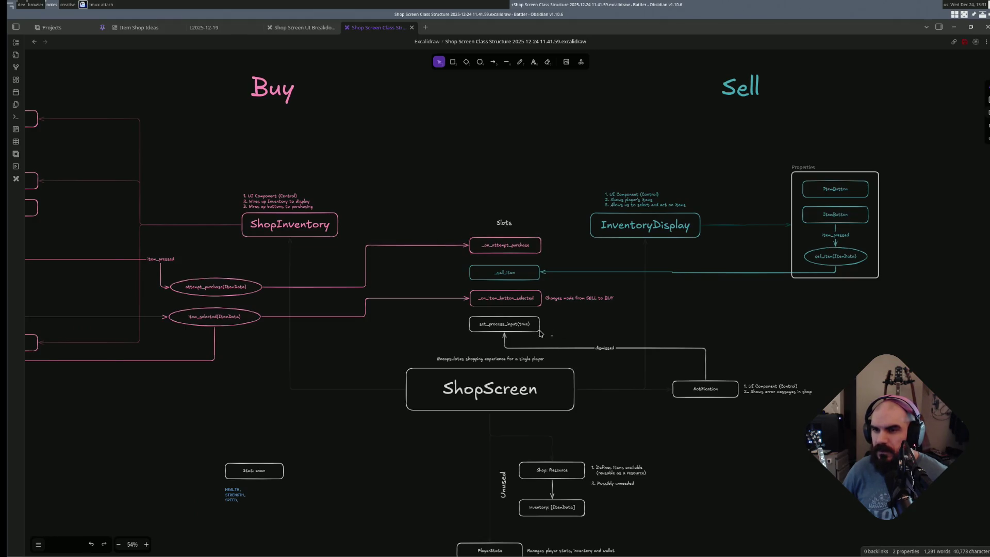
drag(540, 333, 453, 235)
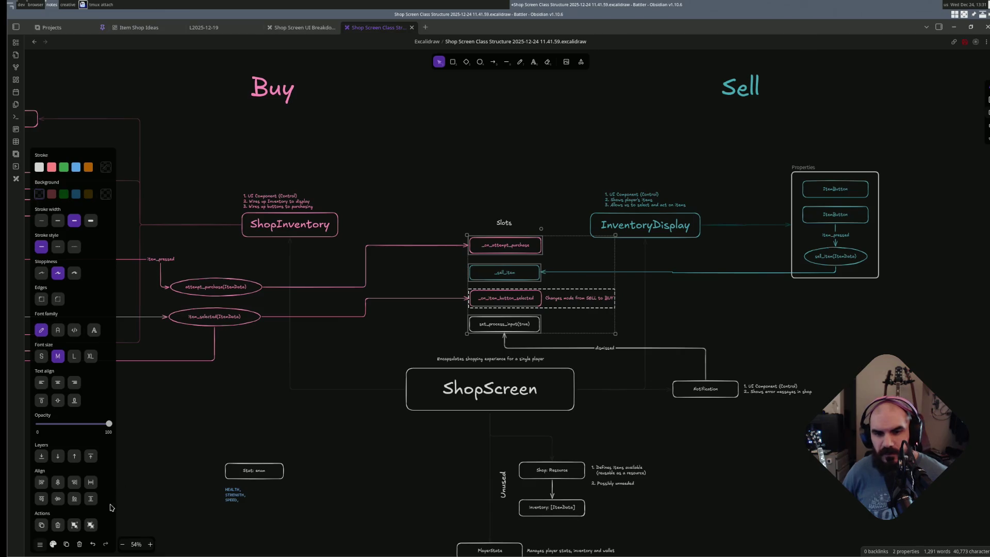
click(718, 331)
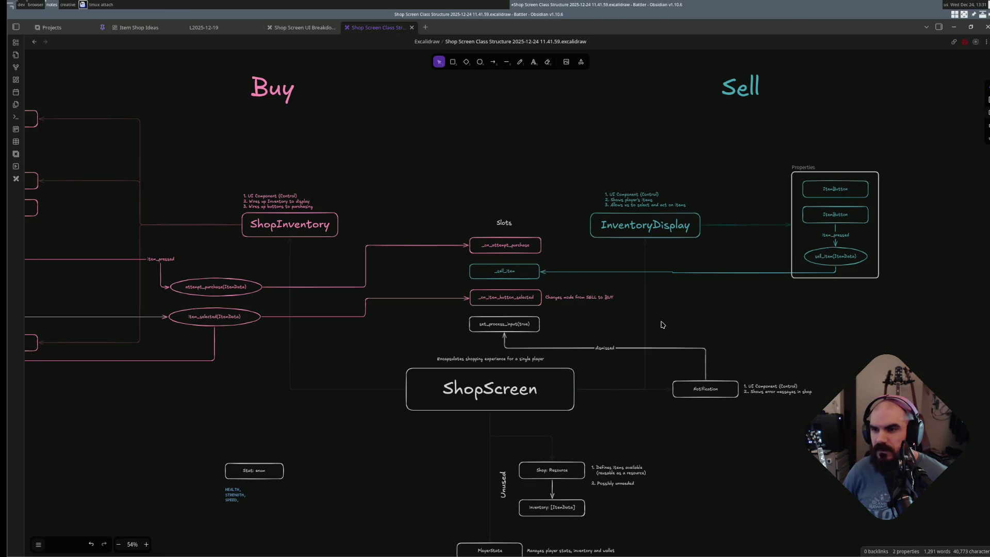
scroll(661, 325, up, 2)
scroll(661, 310, up, 2)
scroll(560, 285, up, 2)
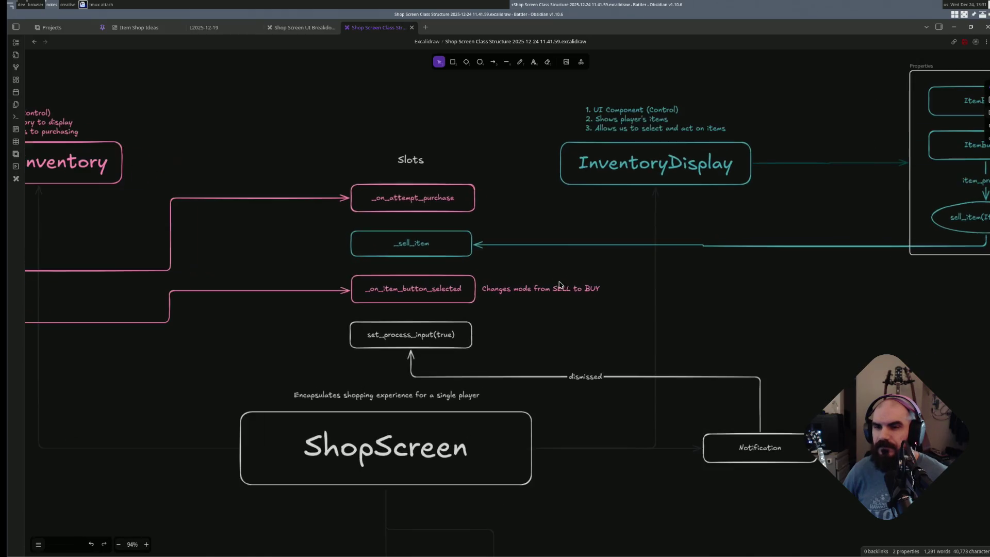
scroll(562, 278, left, 2)
scroll(564, 271, up, 1)
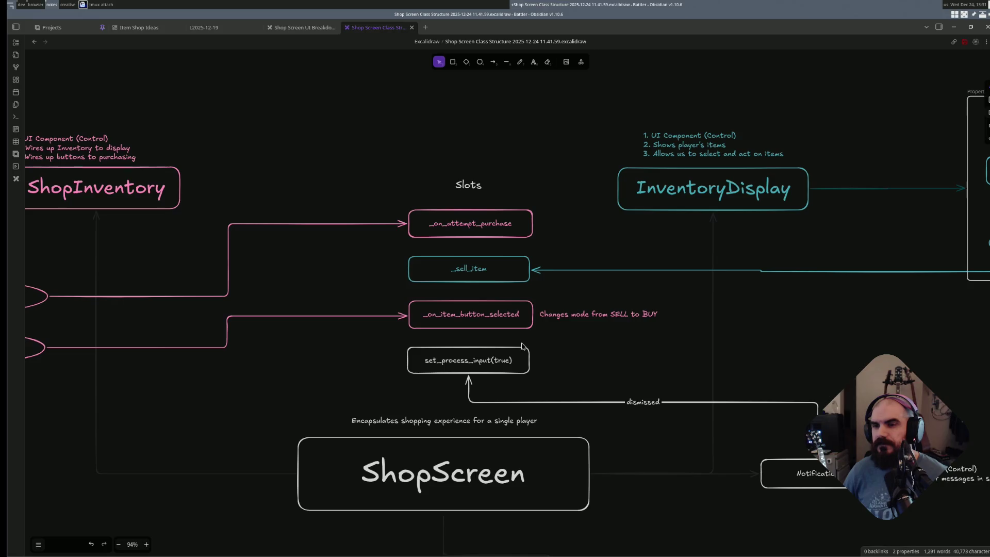
click(483, 356)
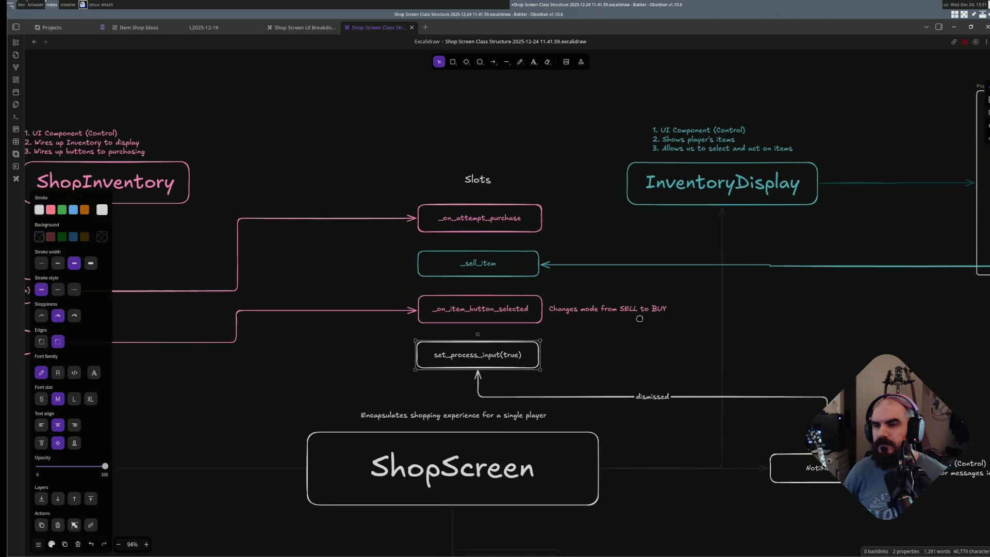
scroll(574, 348, down, 2)
scroll(638, 312, down, 2)
click(682, 329)
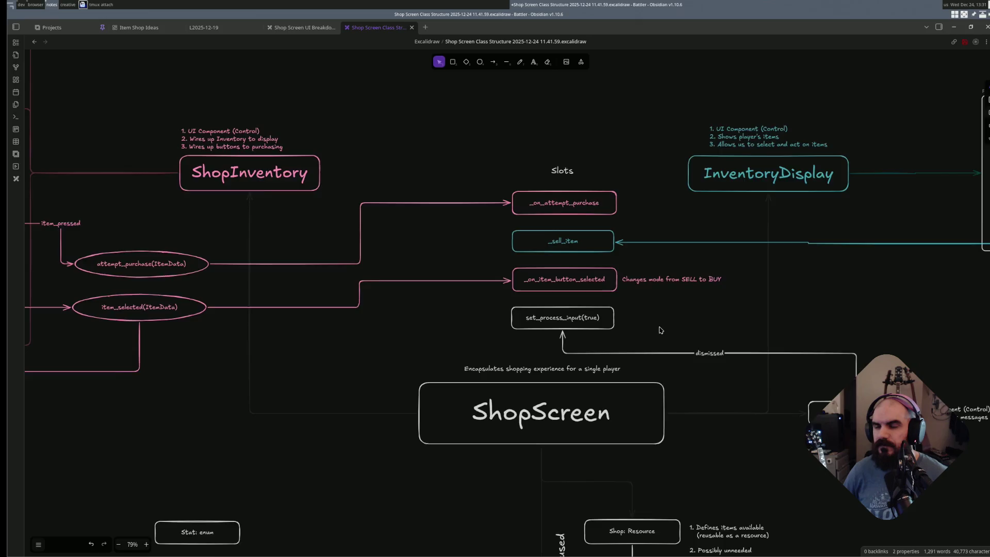
scroll(660, 331, down, 2)
scroll(729, 332, right, 2)
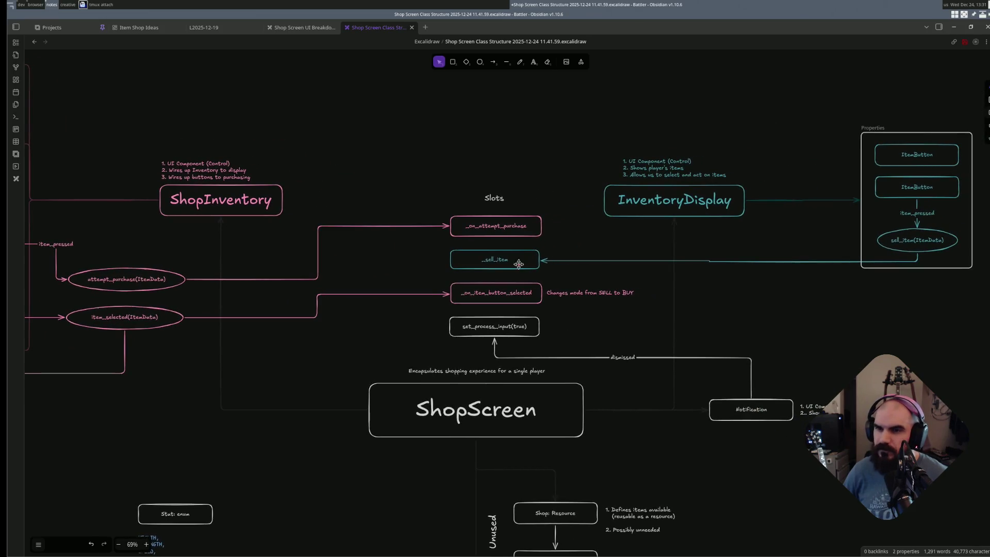
click(496, 196)
text(ShopScreen)
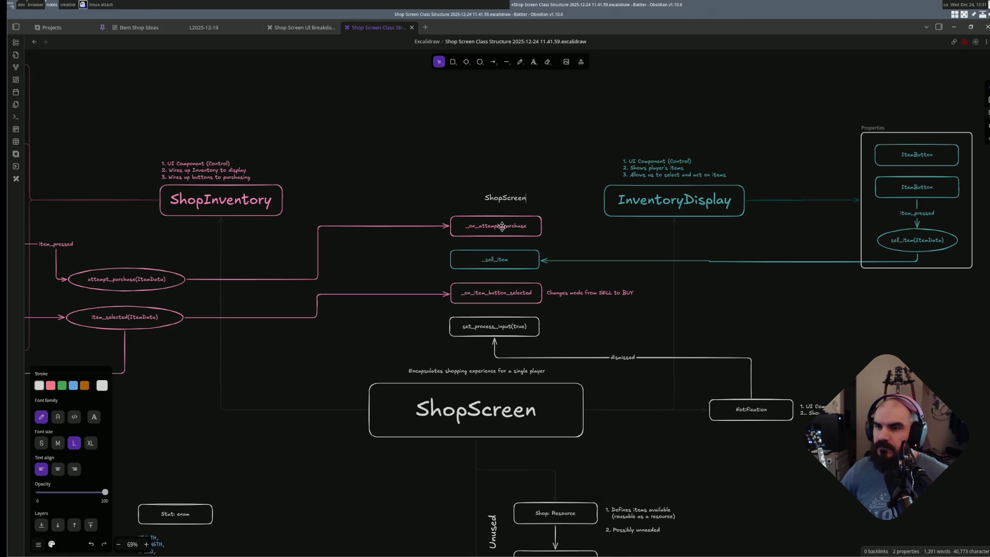
- Finish the 'ShopScreen Slots' heading and centre it above the slot boxes
key(Escape)
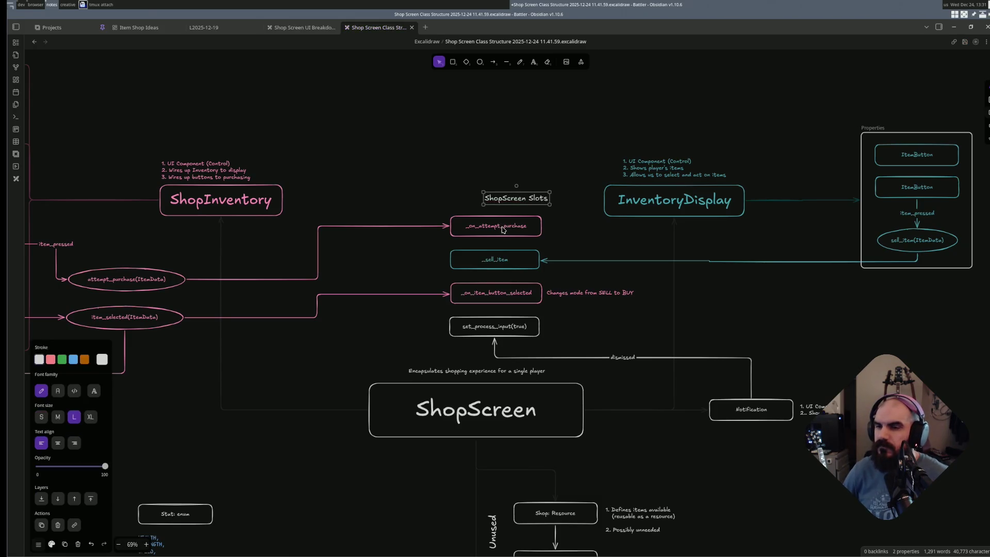
drag(510, 198, 492, 199)
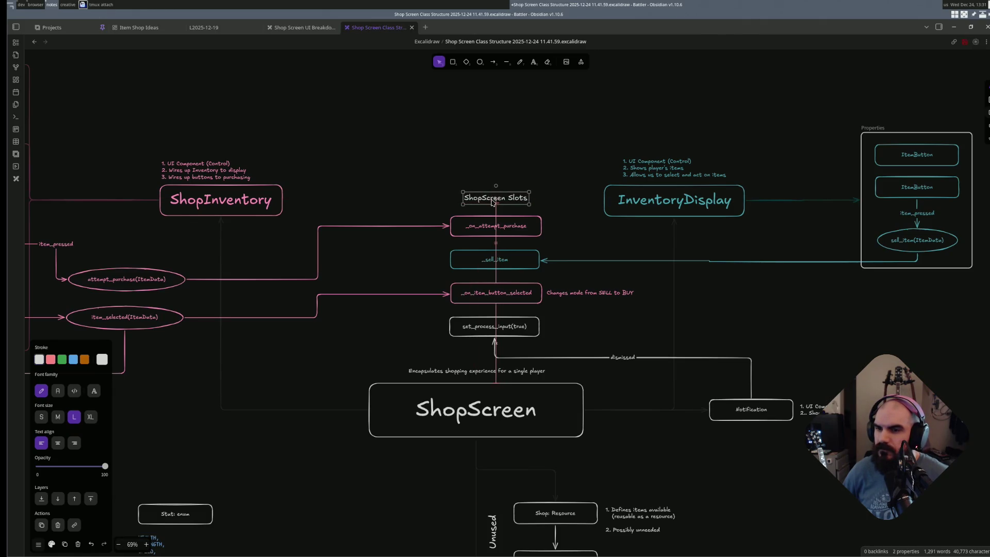
click(512, 173)
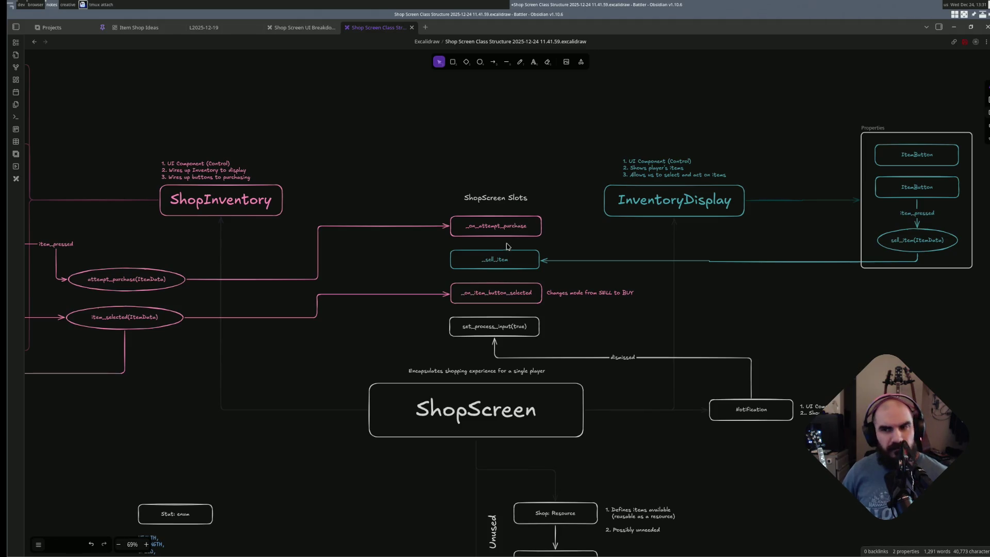
key(r)
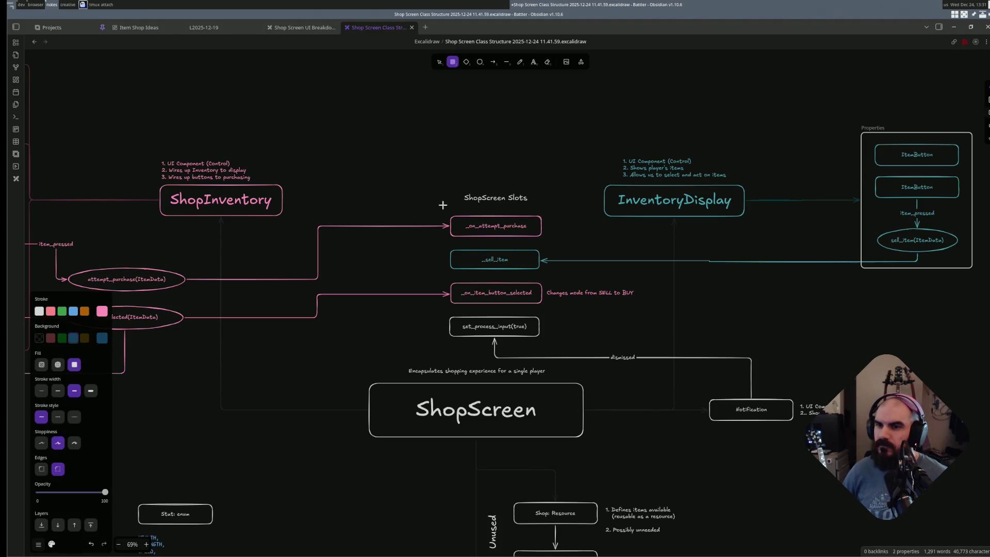
drag(439, 203, 560, 356)
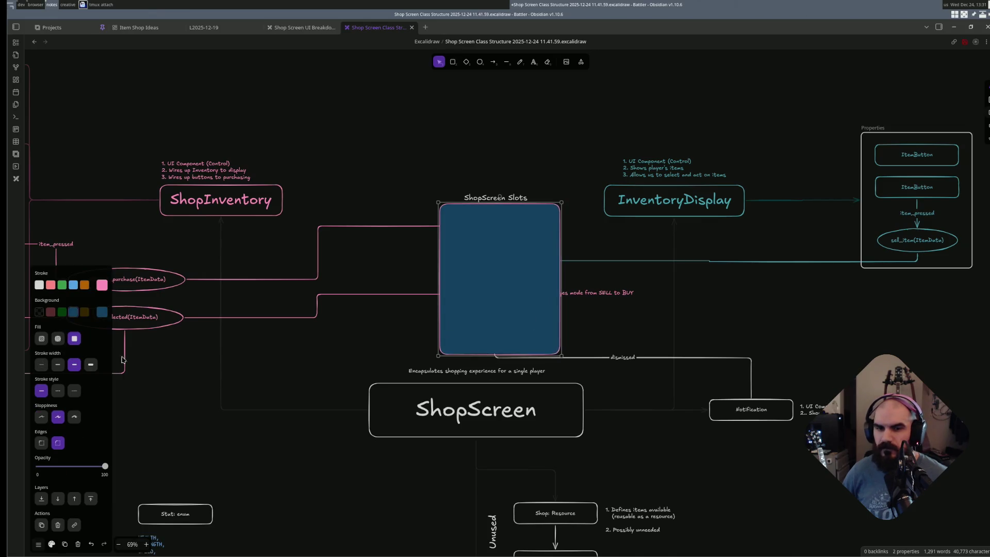
click(102, 313)
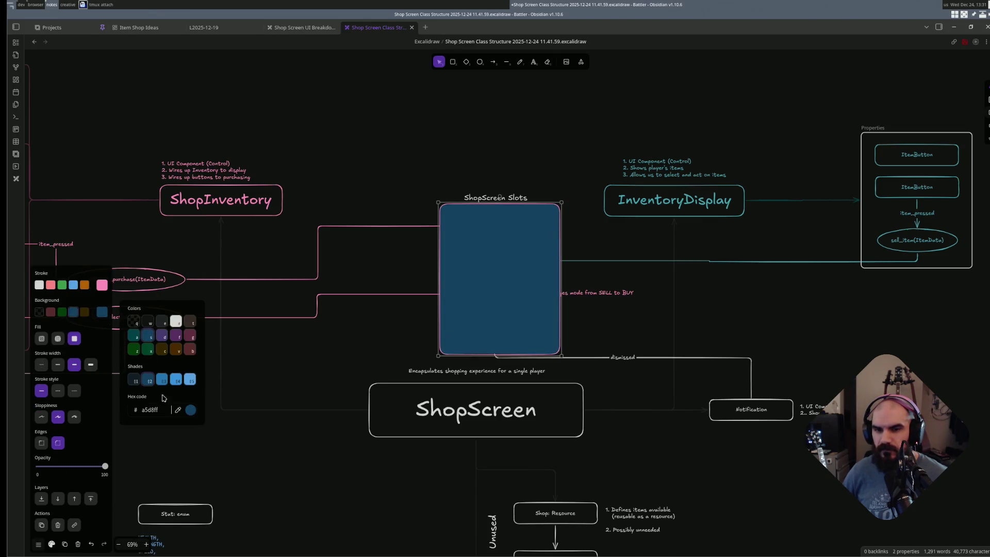
click(133, 322)
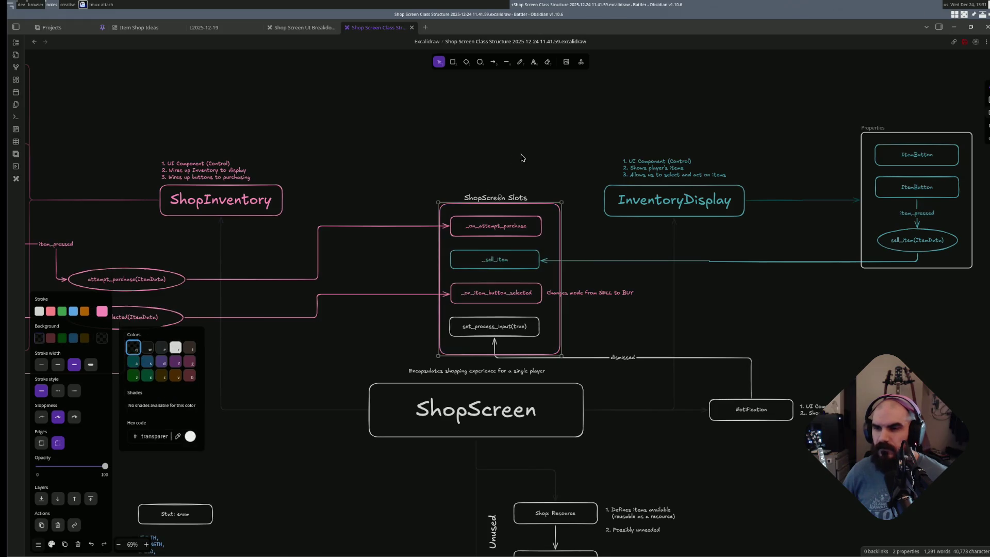
key(s)
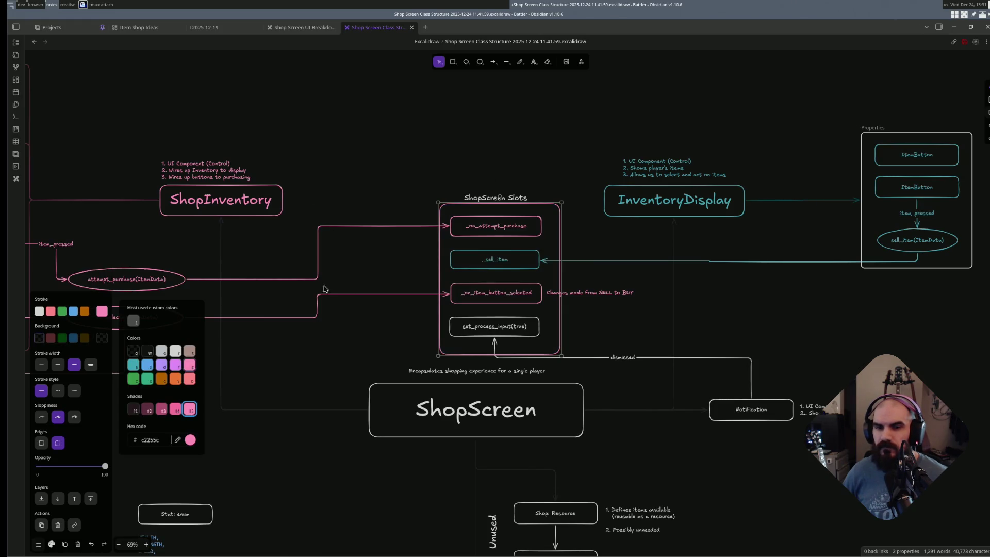
key(r)
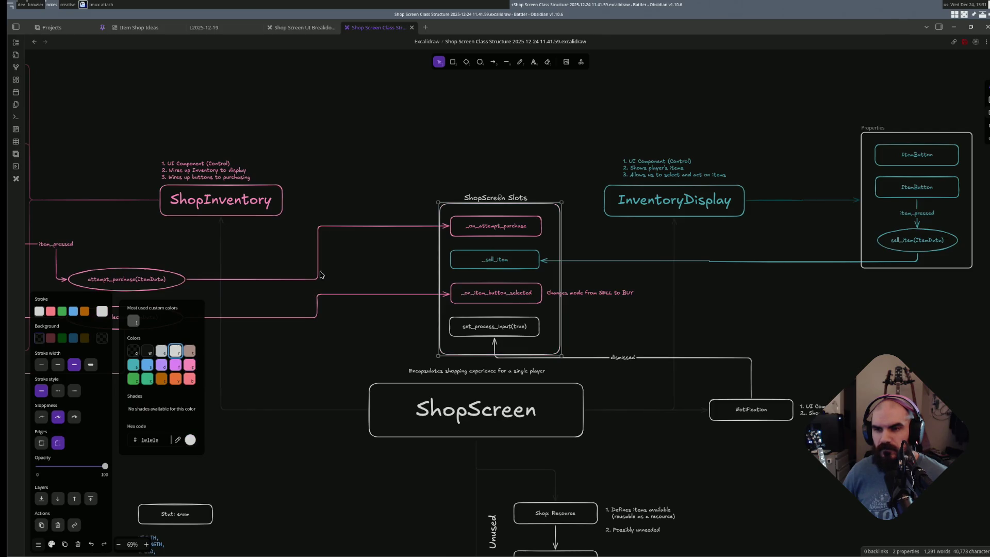
key(Escape)
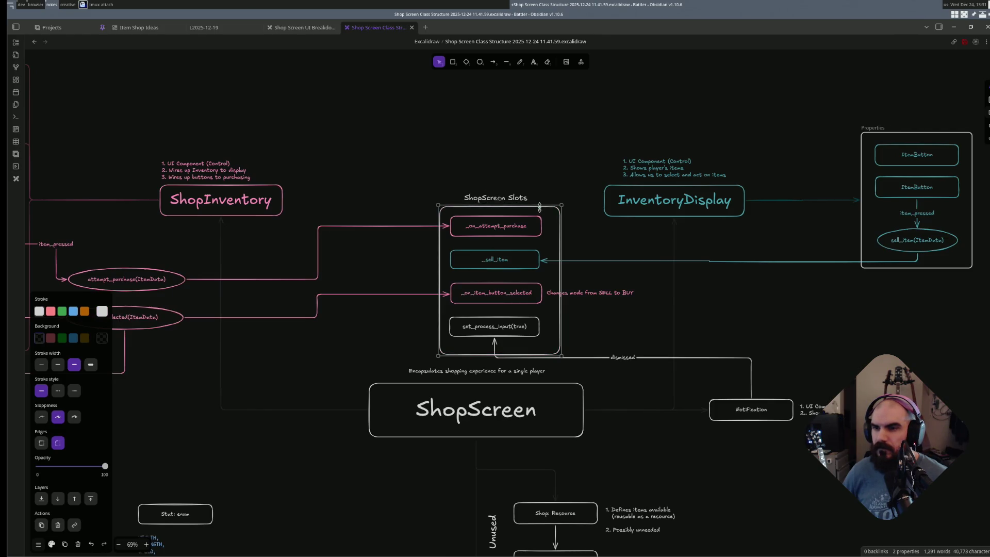
click(544, 193)
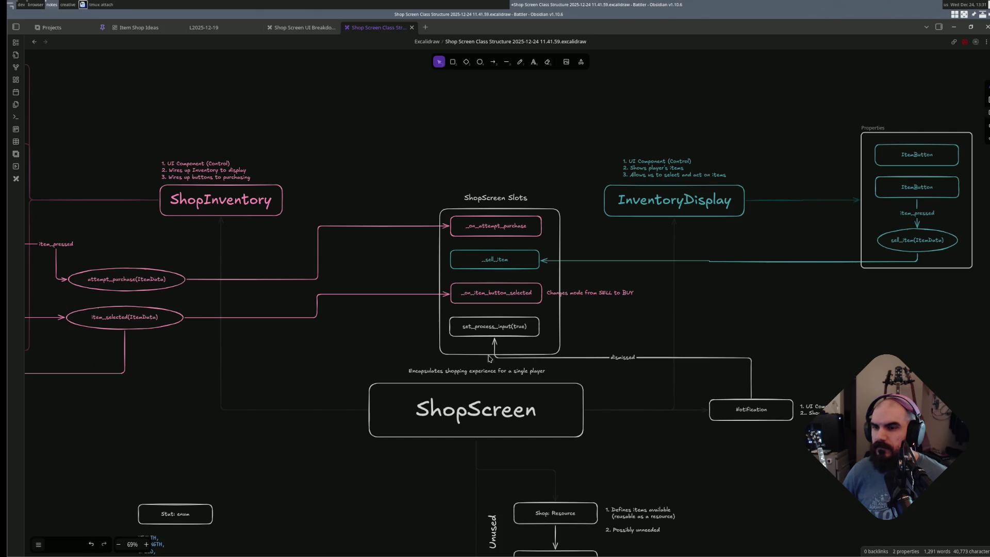
click(471, 353)
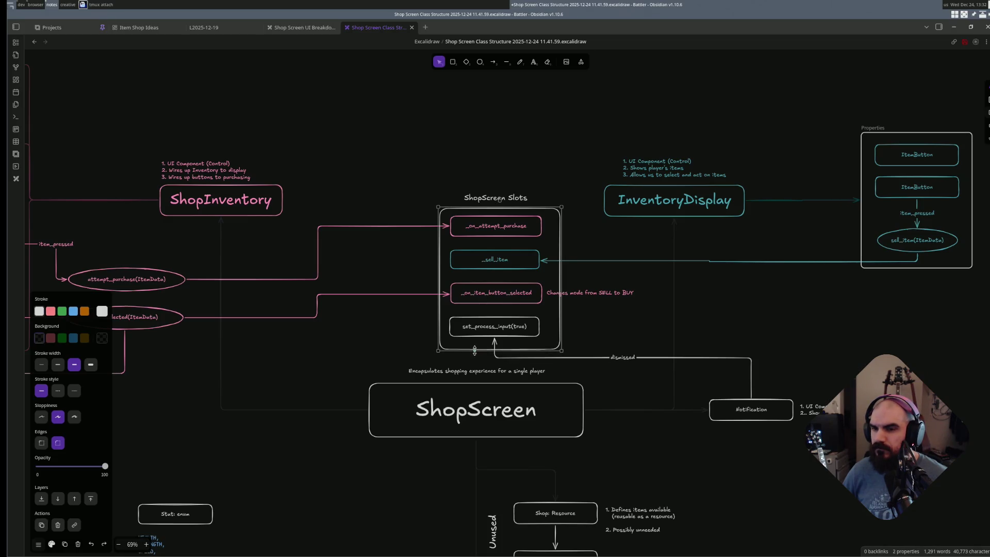
click(496, 359)
ctrl+scroll(568, 307, up, 3)
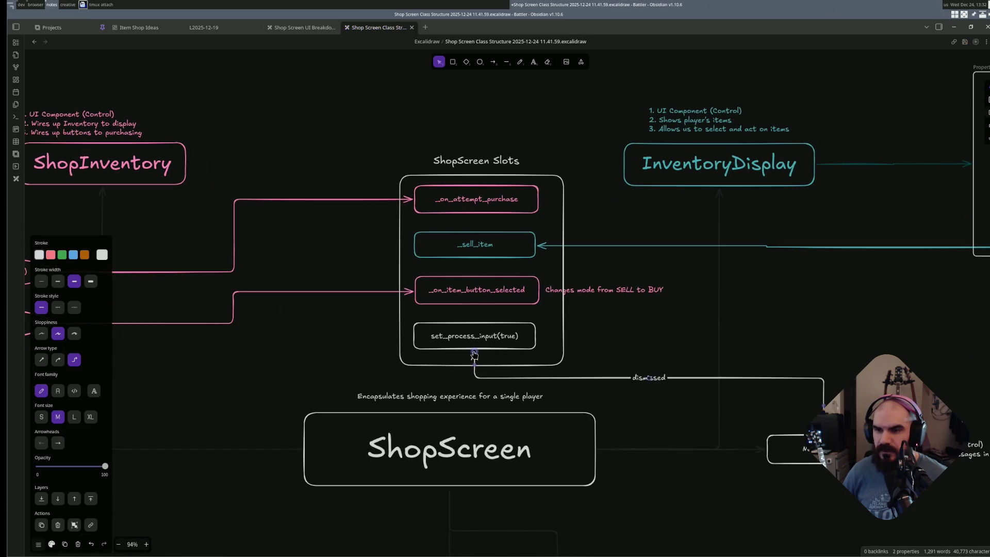
- Try rerouting the old dismissed arrow to set_process_input's right side, then clear its label and delete it
drag(474, 354, 541, 338)
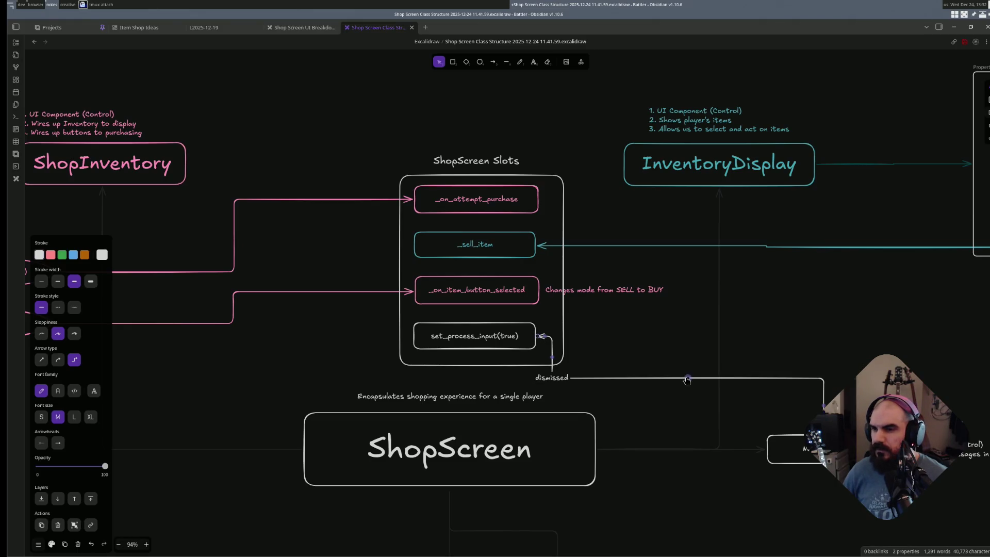
drag(687, 380, 695, 341)
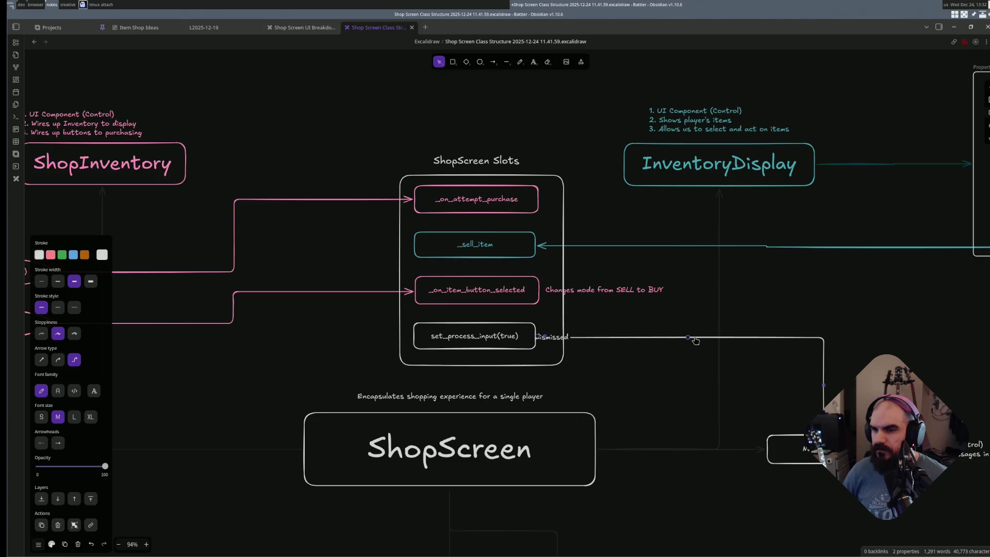
click(685, 344)
double_click(584, 339)
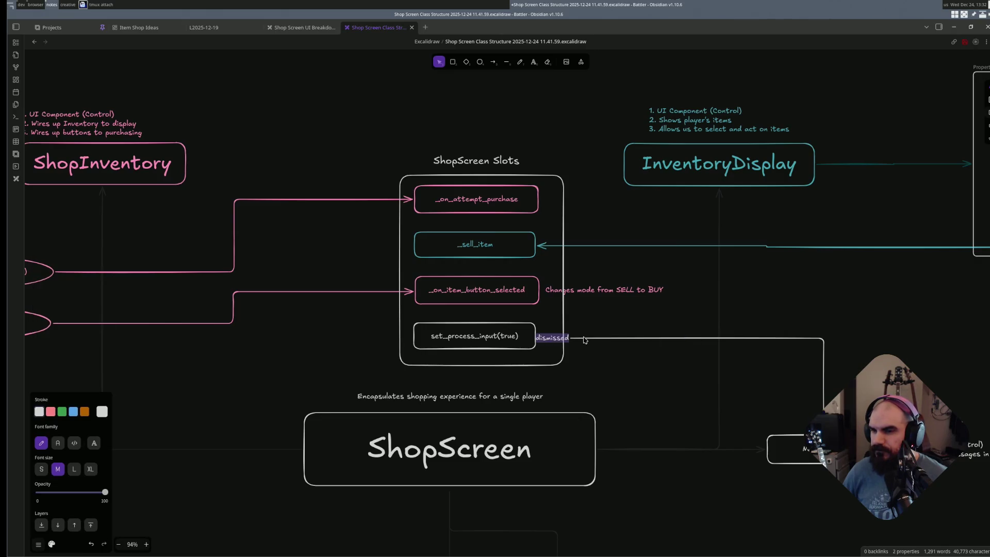
key(BackSpace)
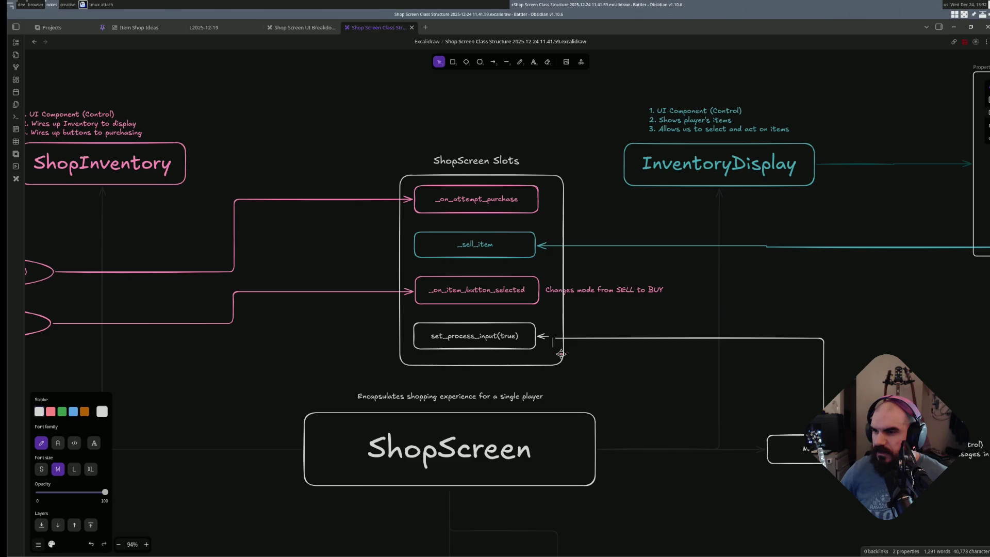
click(561, 354)
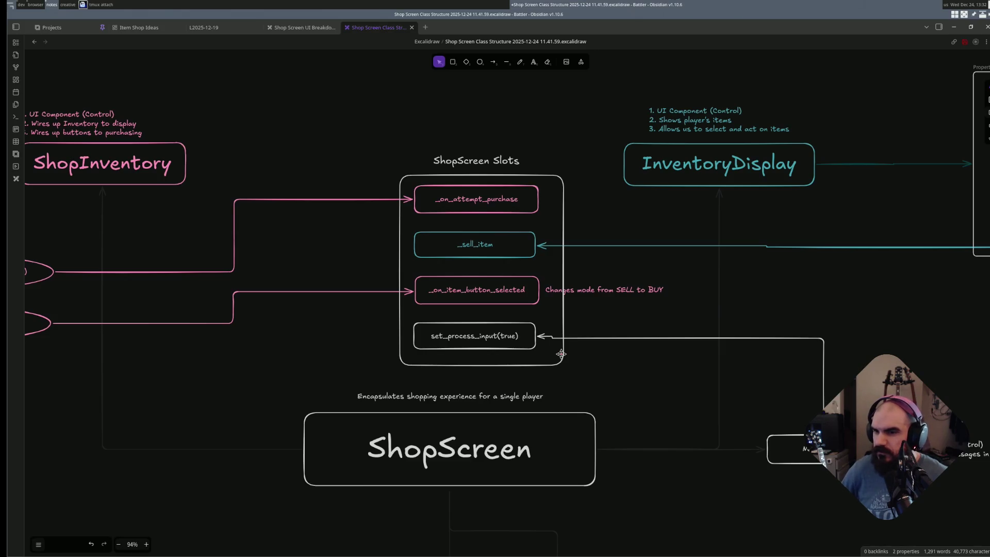
click(699, 336)
key(Delete)
- Draw a new elbow arrow from Notification into set_process_input labelled 'dismissed' at medium font size
key(a)
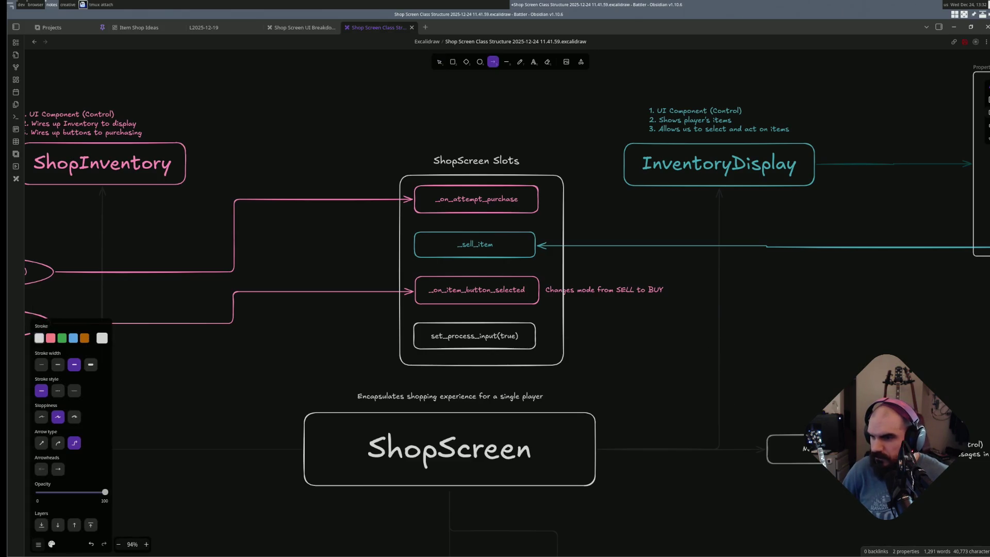
mouse_move(813, 444)
mouse_down()
mouse_move(531, 334)
mouse_move(541, 335)
mouse_up()
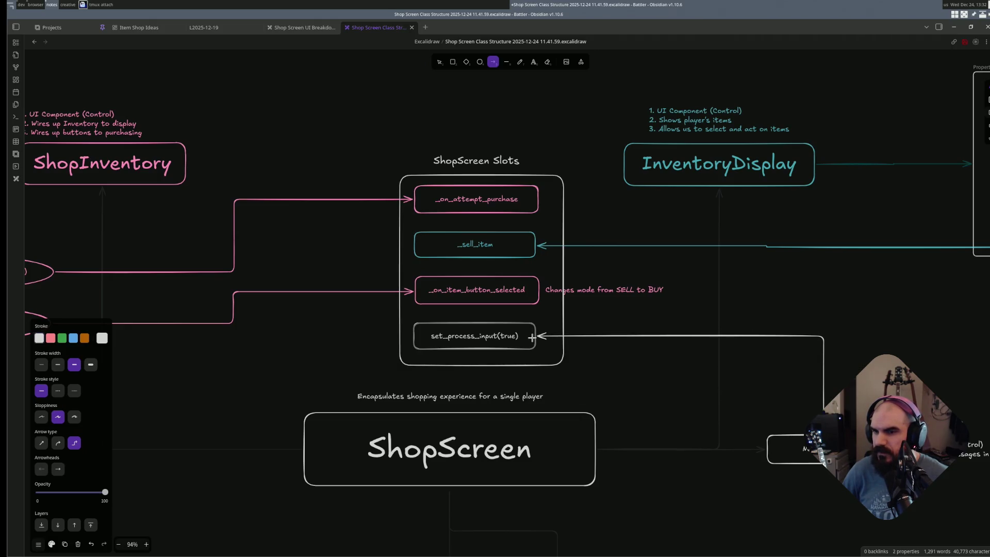
key(Return)
text(dismis)
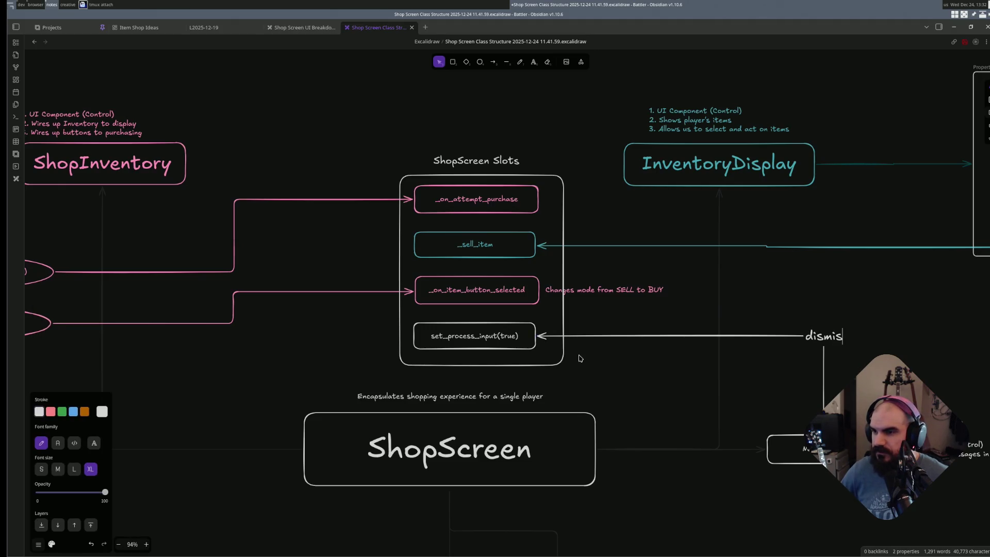
text(sed)
key(Escape)
click(827, 340)
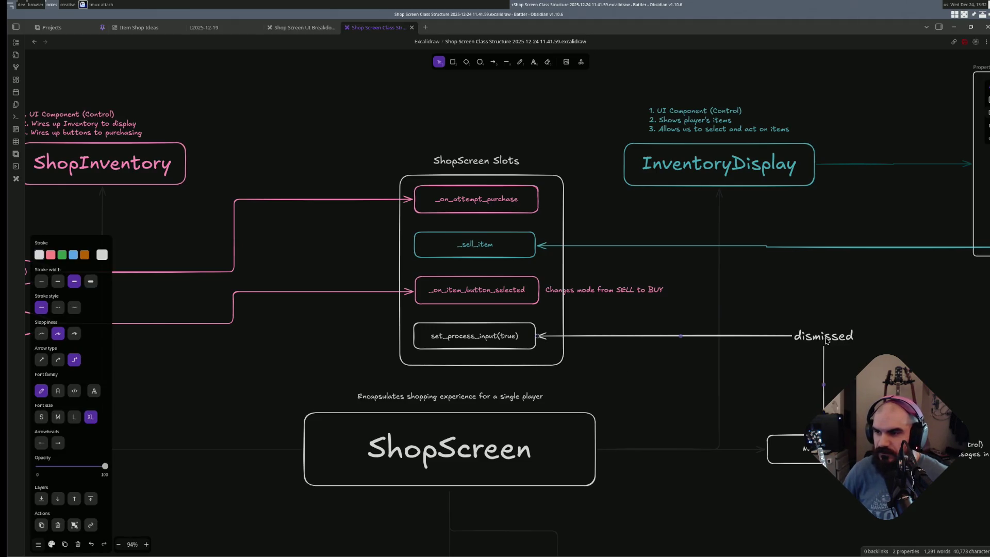
click(58, 417)
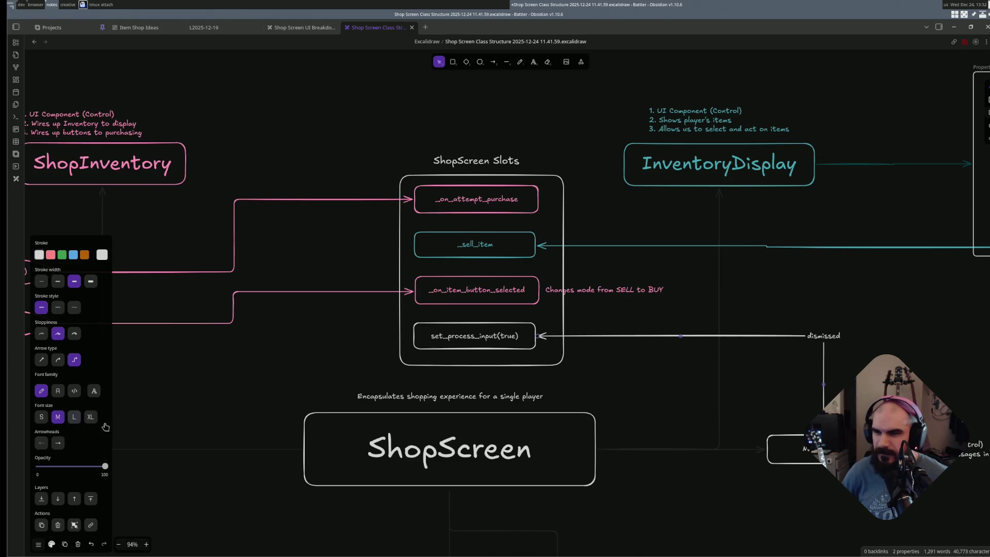
click(761, 362)
scroll(600, 403, down, 2)
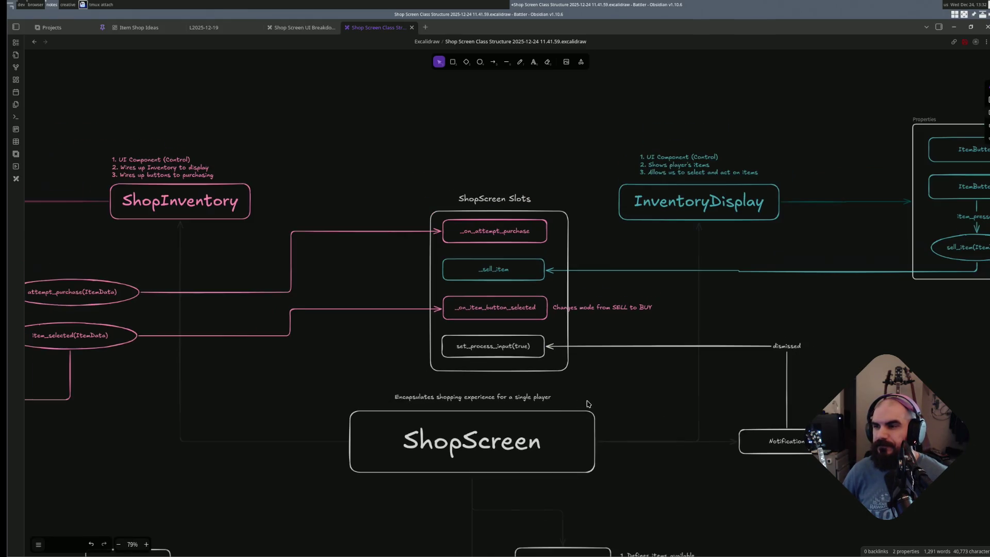
- Duplicate the Stat: enum box below its values as 'ItemData: enum', then switch to the Neovim terminal
drag(365, 394, 496, 393)
scroll(693, 393, right, 3)
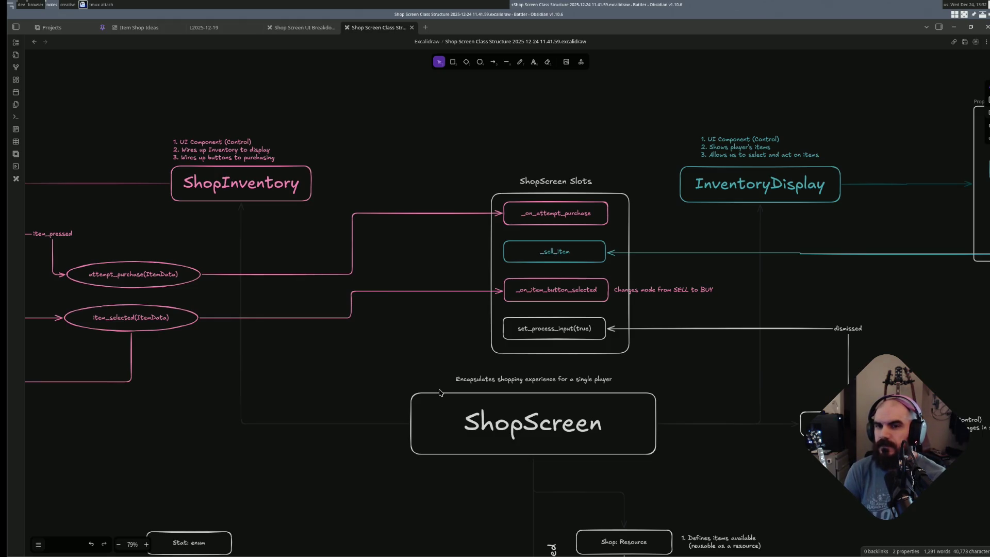
scroll(493, 284, down, 3)
scroll(493, 284, down, 3)
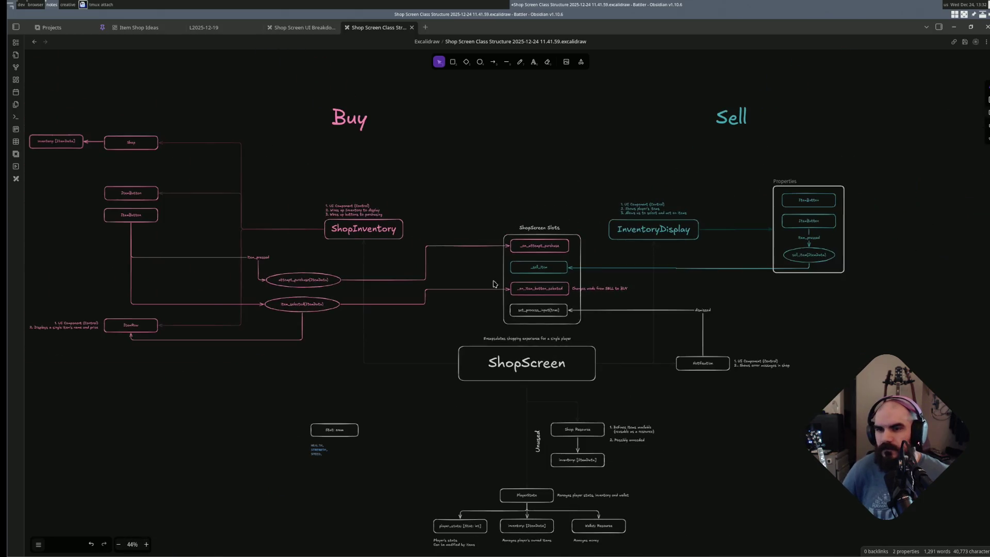
scroll(556, 332, up, 2)
scroll(535, 342, up, 2)
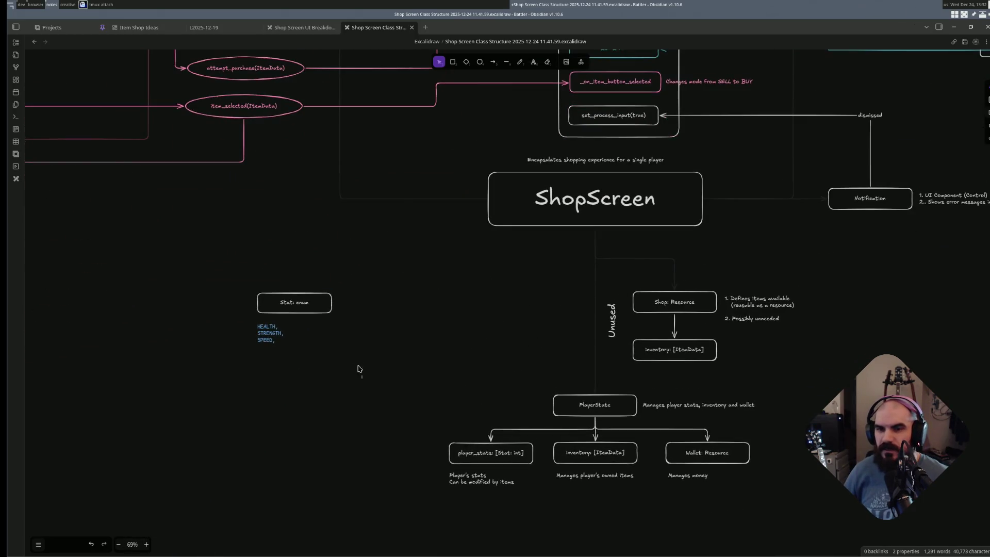
drag(359, 369, 235, 281)
click(435, 338)
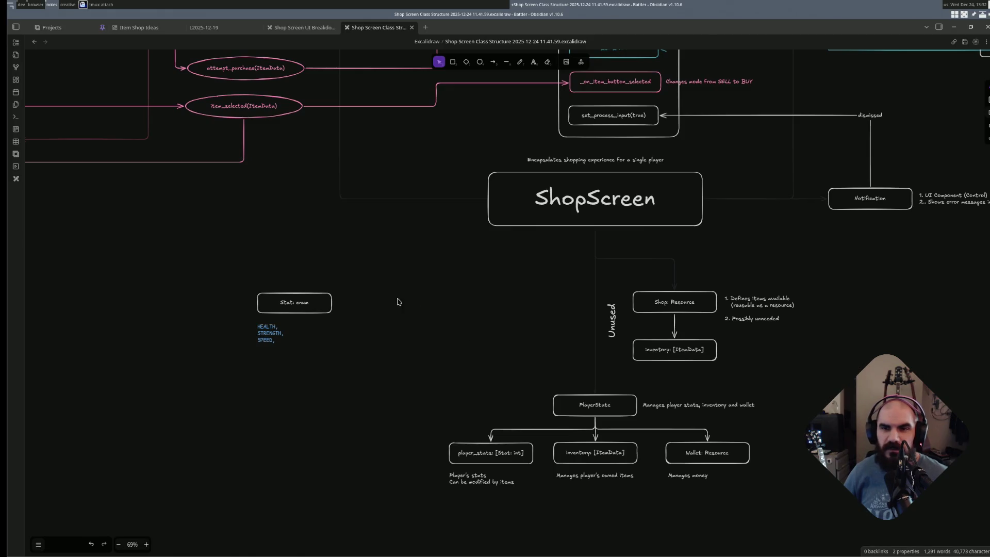
scroll(351, 380, up, 1)
scroll(550, 359, up, 1)
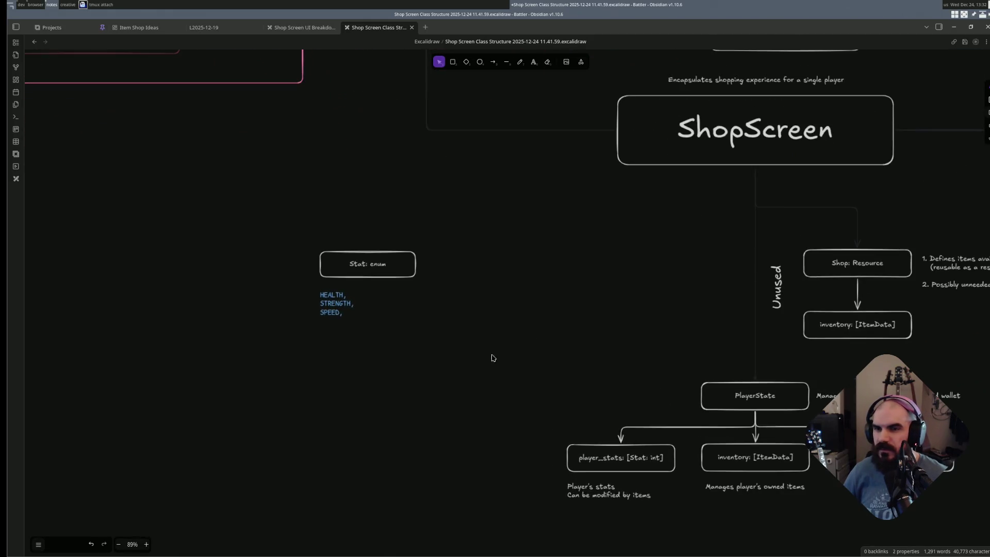
click(345, 277)
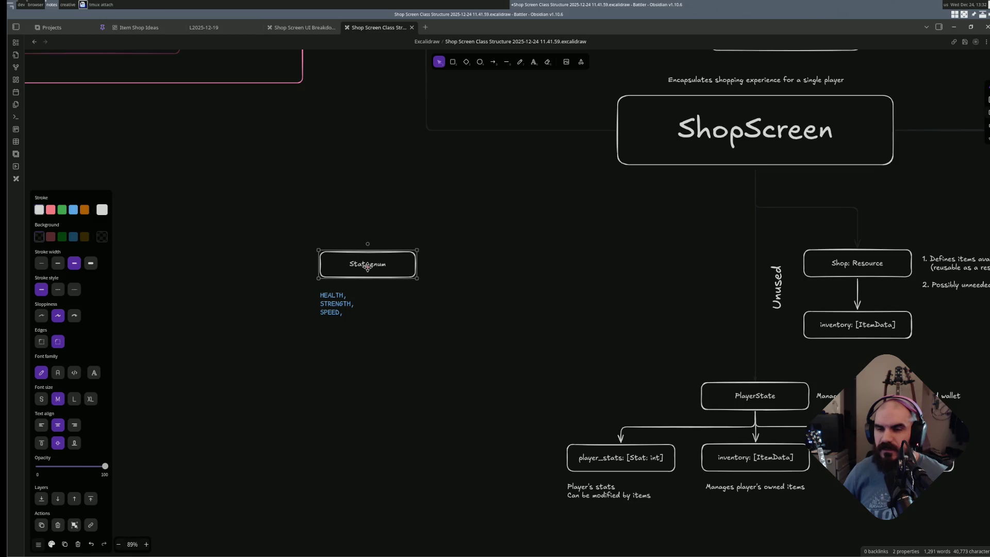
drag(368, 265, 369, 348)
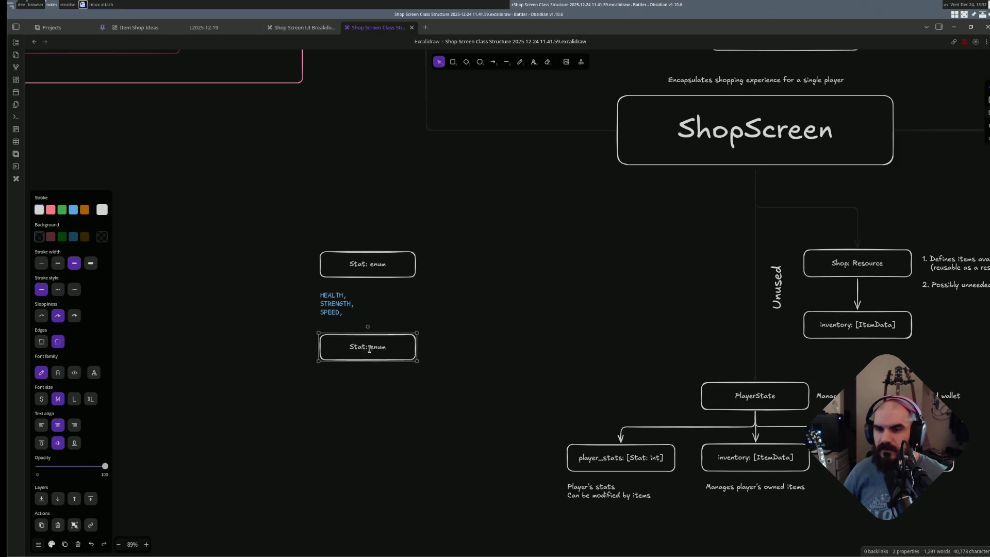
double_click(369, 348)
text(Item)
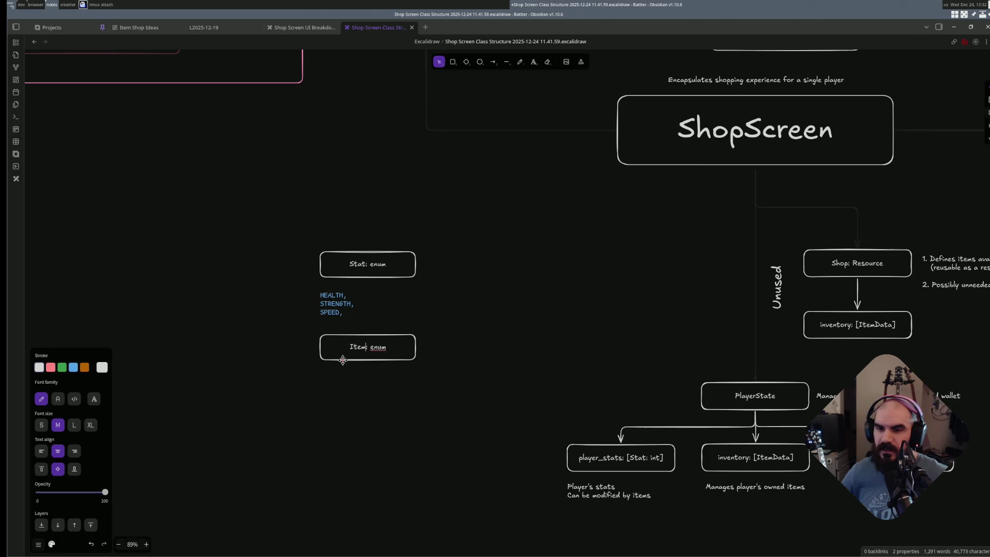
text(Data)
click(344, 413)
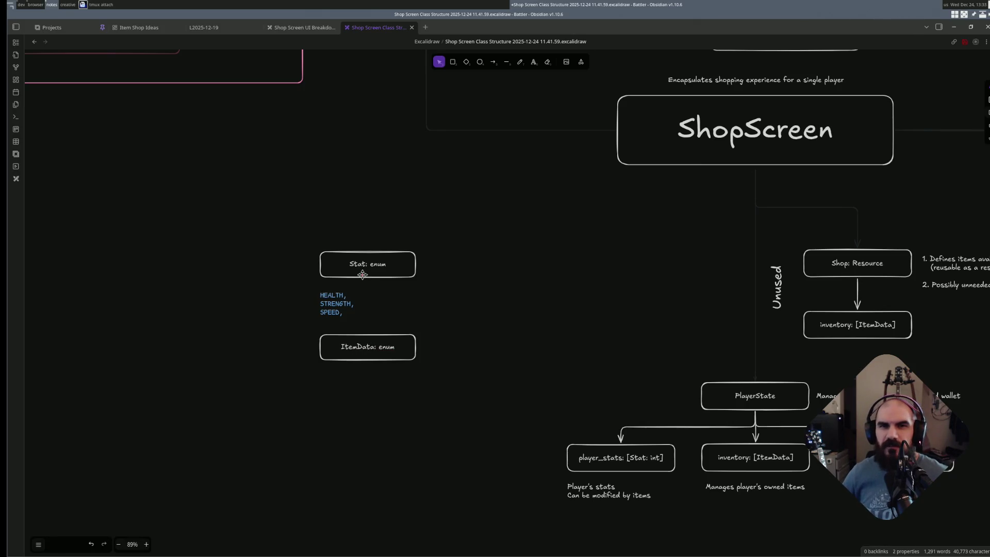
key(alt+Tab)
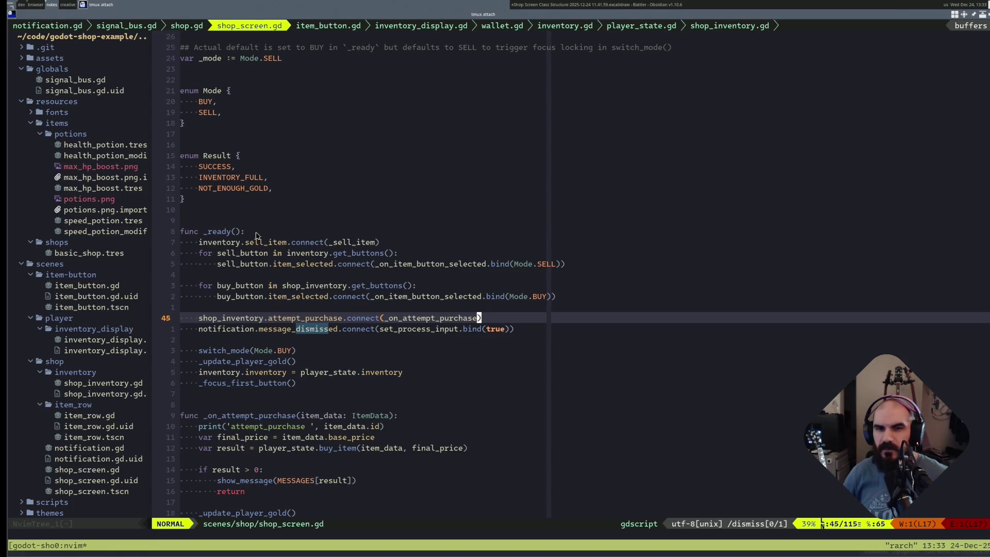
- Browse the file tree, opening health_potion.tres and health_potion_modifier.tres
click(248, 231)
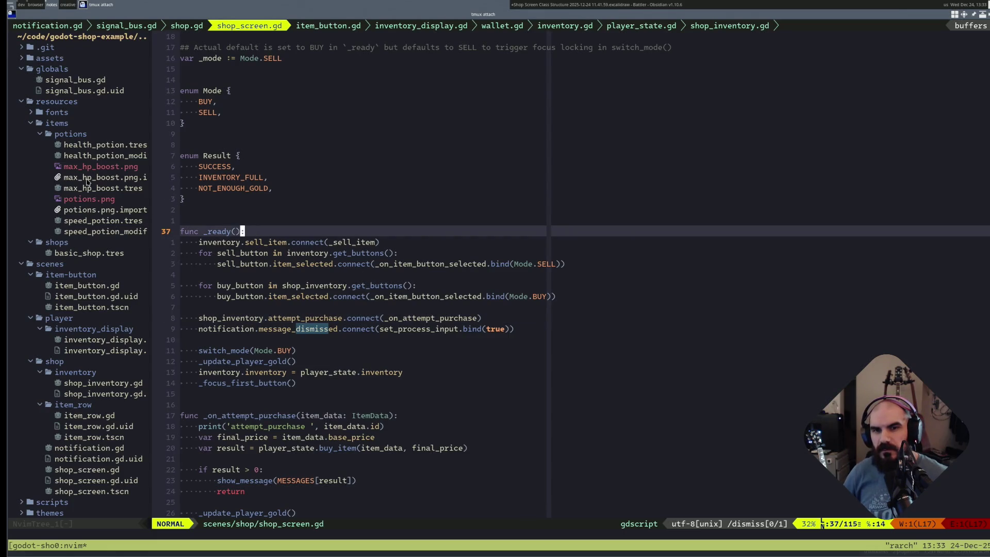
click(87, 178)
click(87, 153)
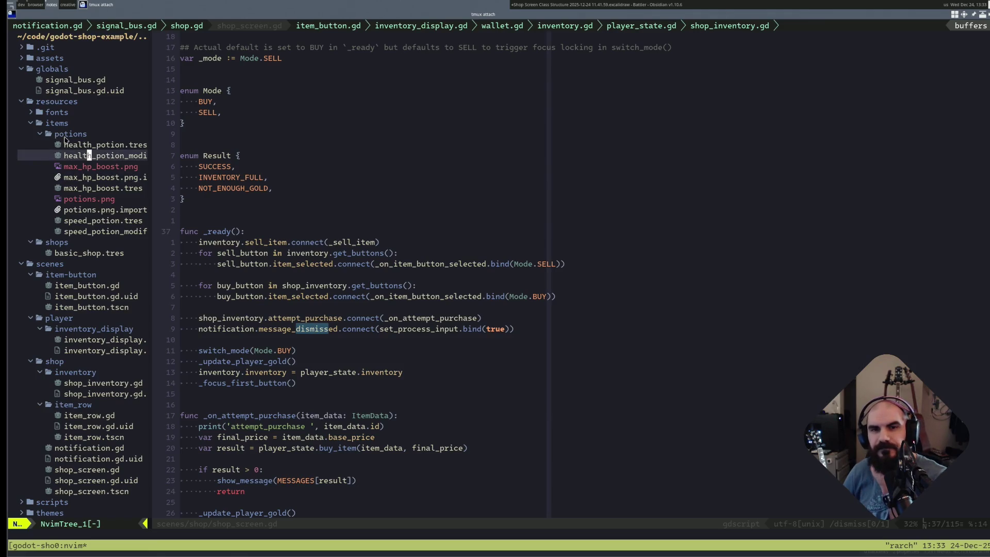
double_click(99, 146)
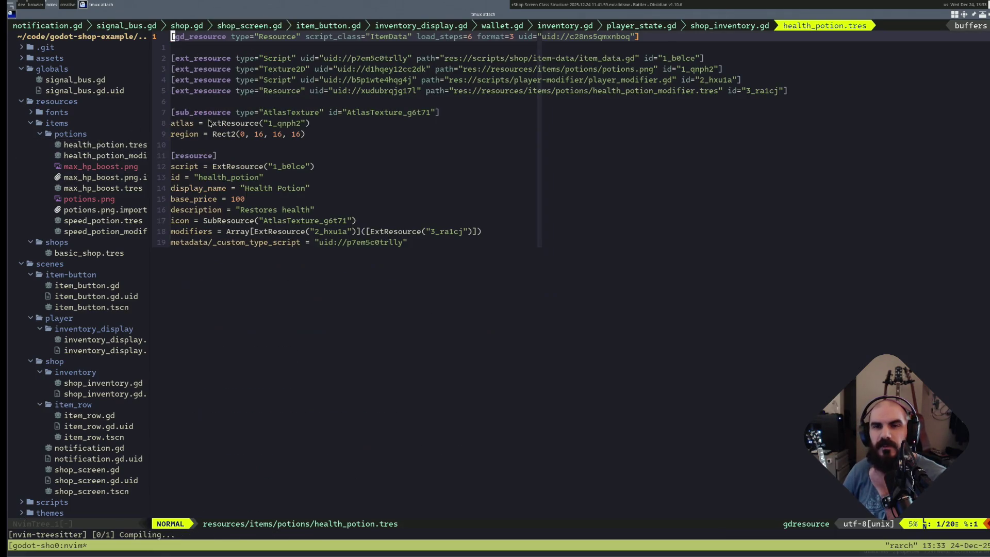
double_click(96, 156)
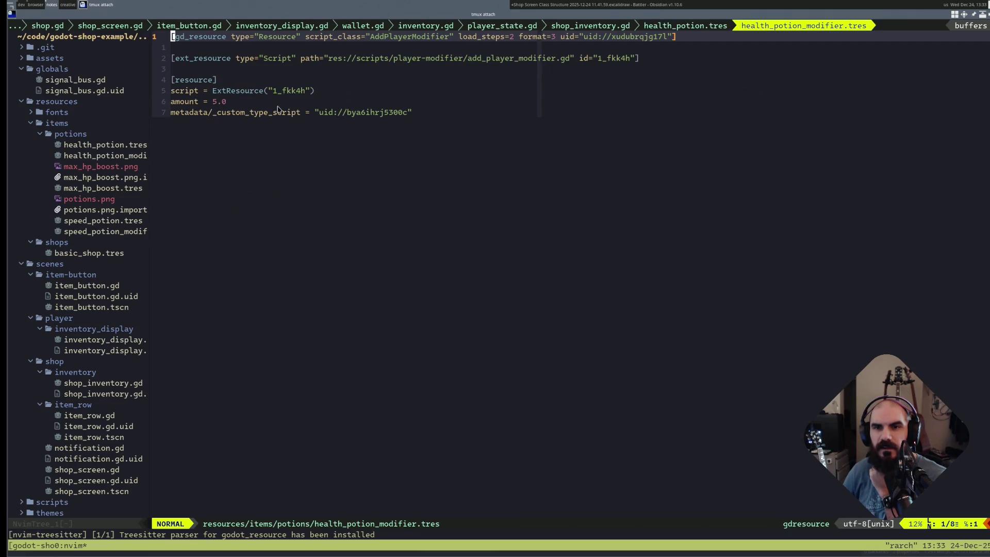
click(97, 177)
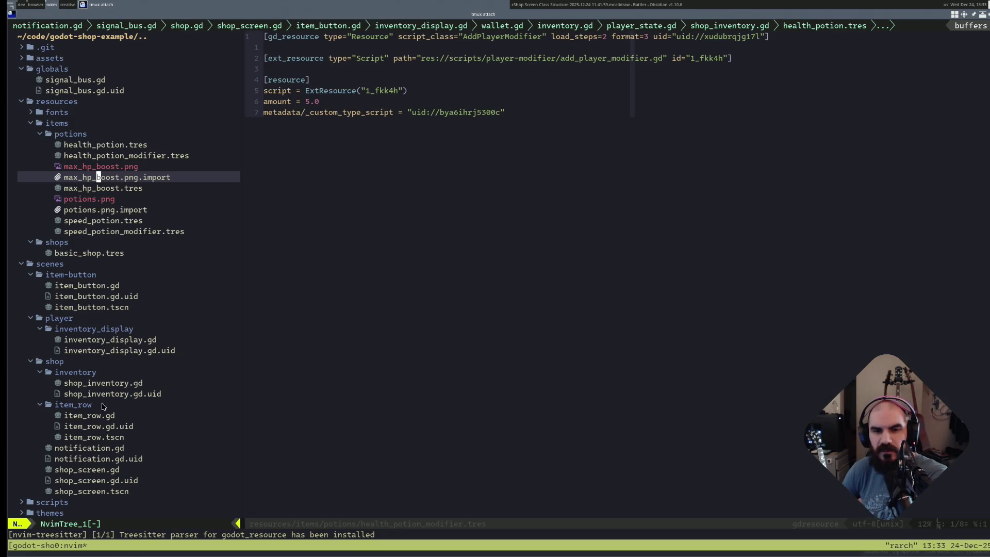
- Expand the scripts and shop folders in NvimTree and open item_data.gd
double_click(66, 502)
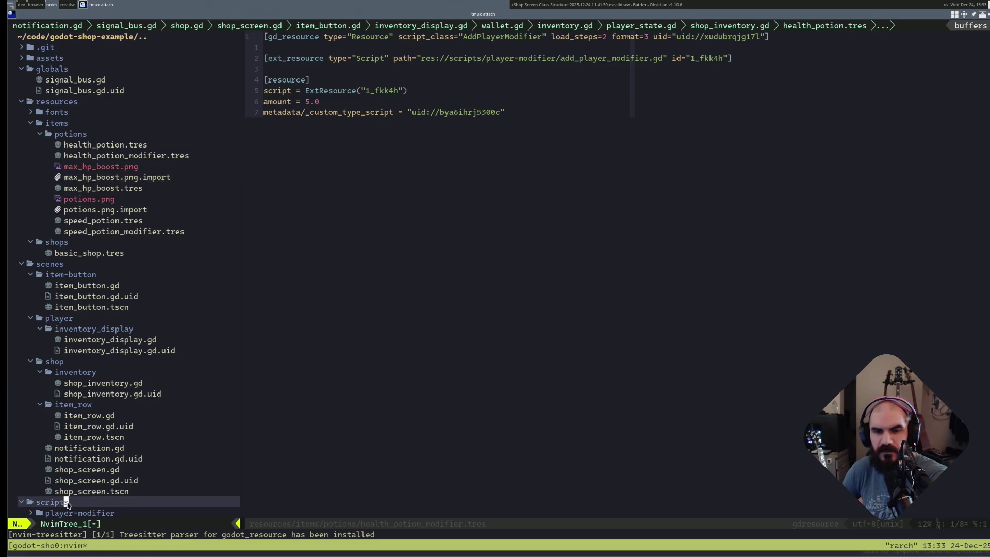
scroll(107, 462, down, 10)
scroll(105, 200, up, 3)
double_click(93, 221)
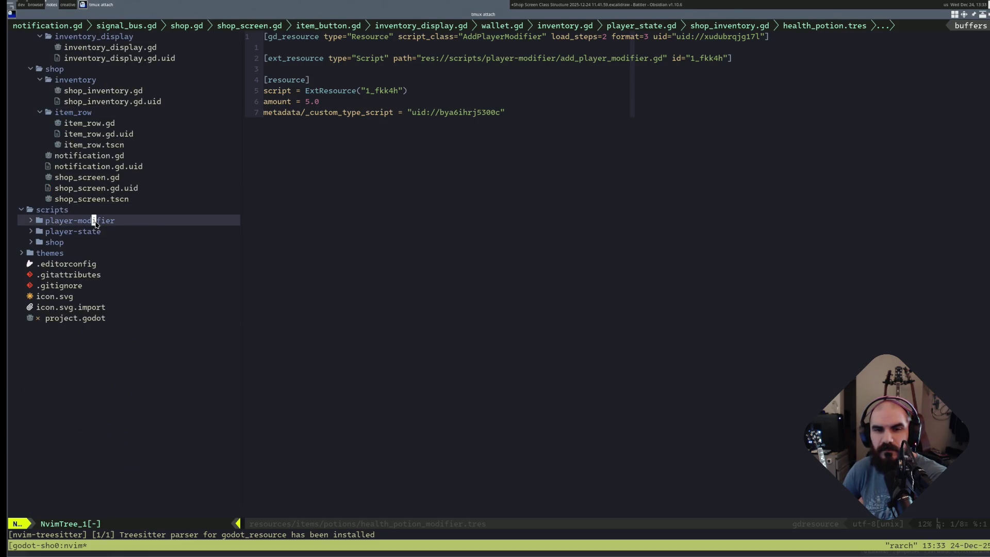
double_click(86, 297)
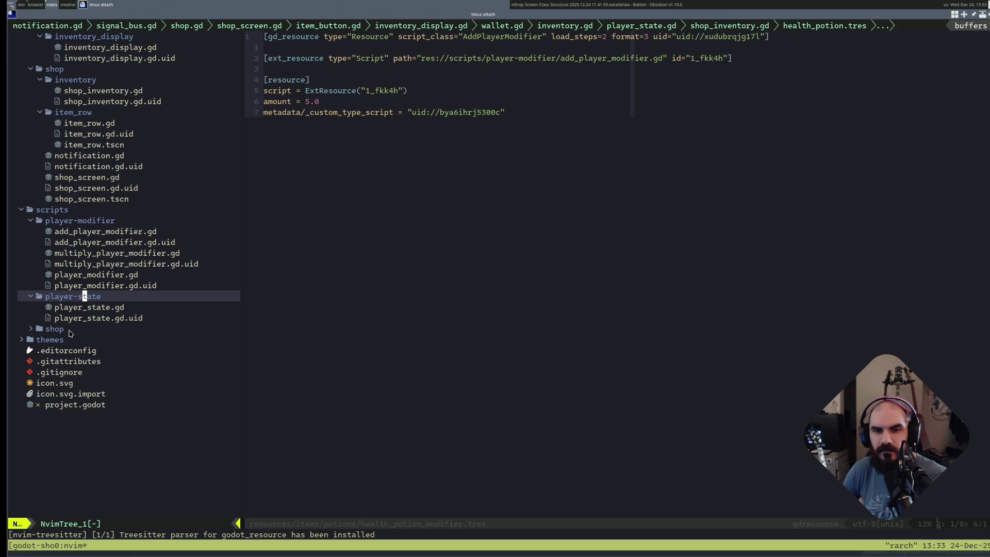
double_click(69, 330)
double_click(91, 341)
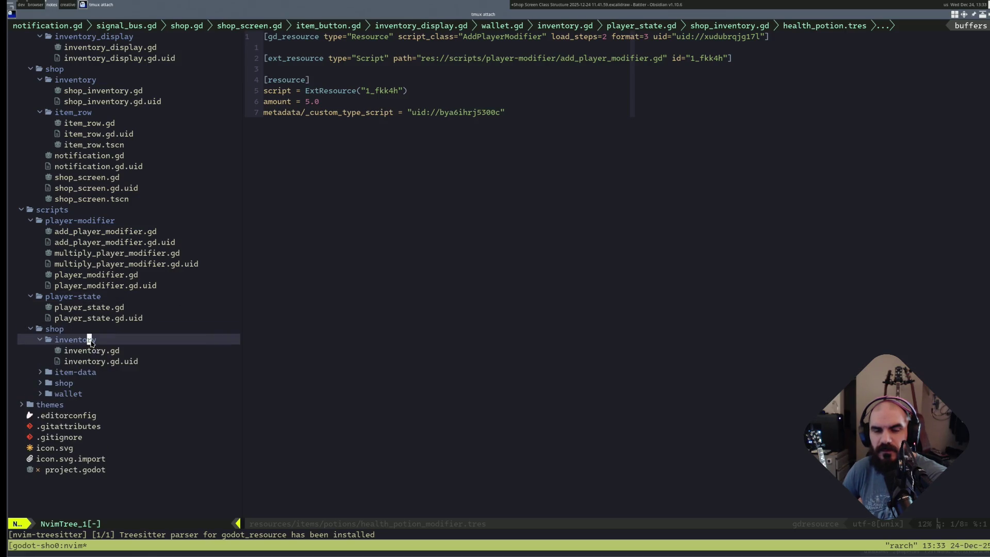
double_click(75, 373)
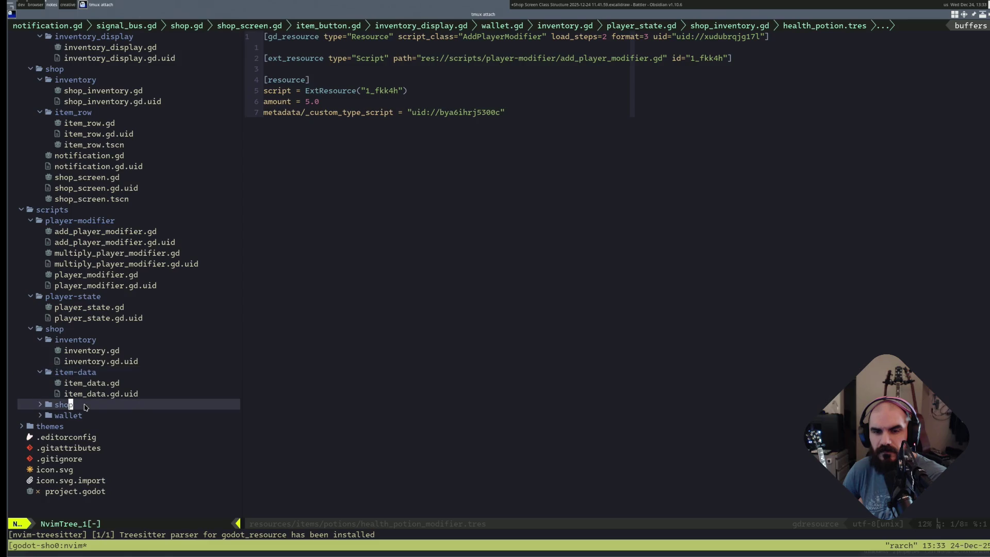
double_click(66, 405)
double_click(78, 437)
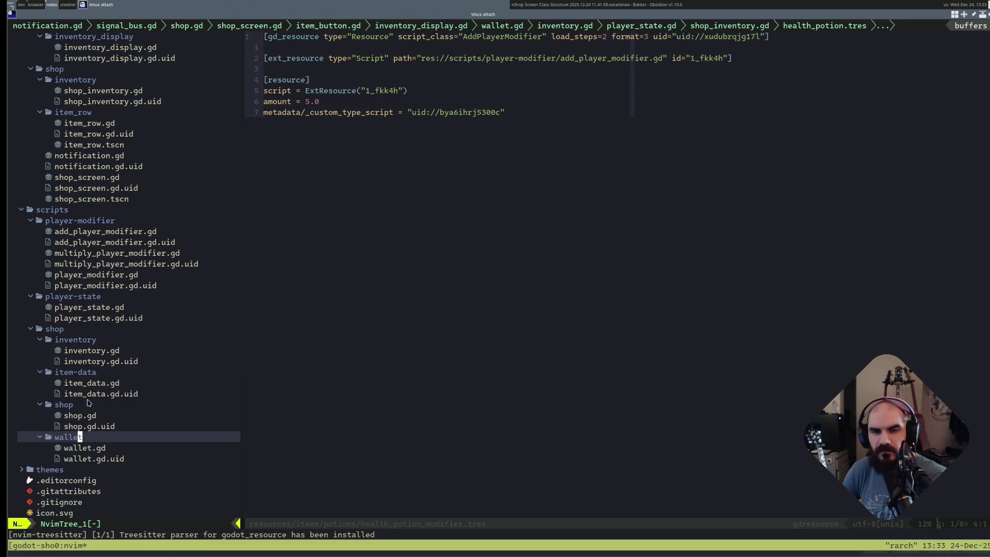
double_click(92, 383)
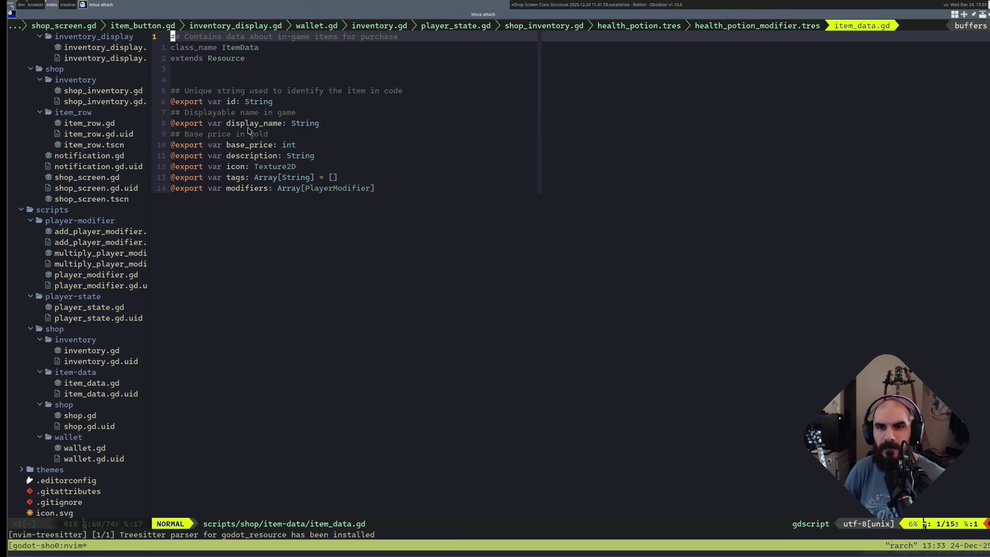
- Line-select ItemData's export block and yank it to the "+ clipboard register, then return to Obsidian
click(252, 102)
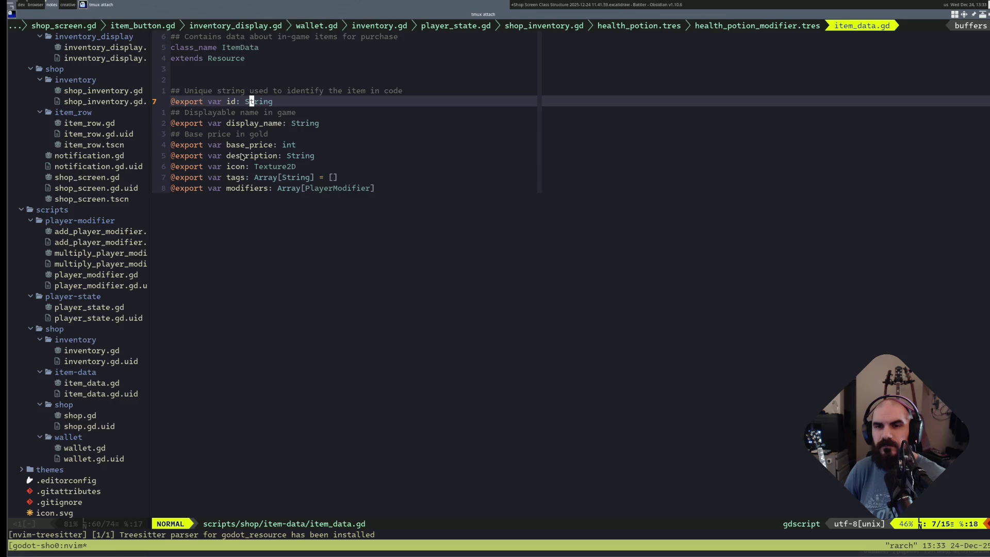
key(shift+v)
key(i)
key(p)
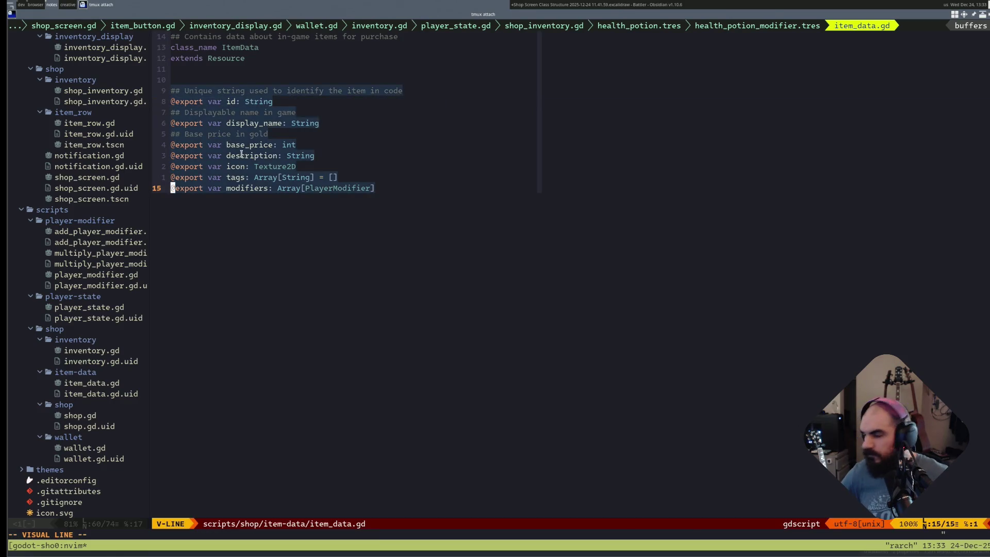
key(quotedbl)
key(plus)
key(y)
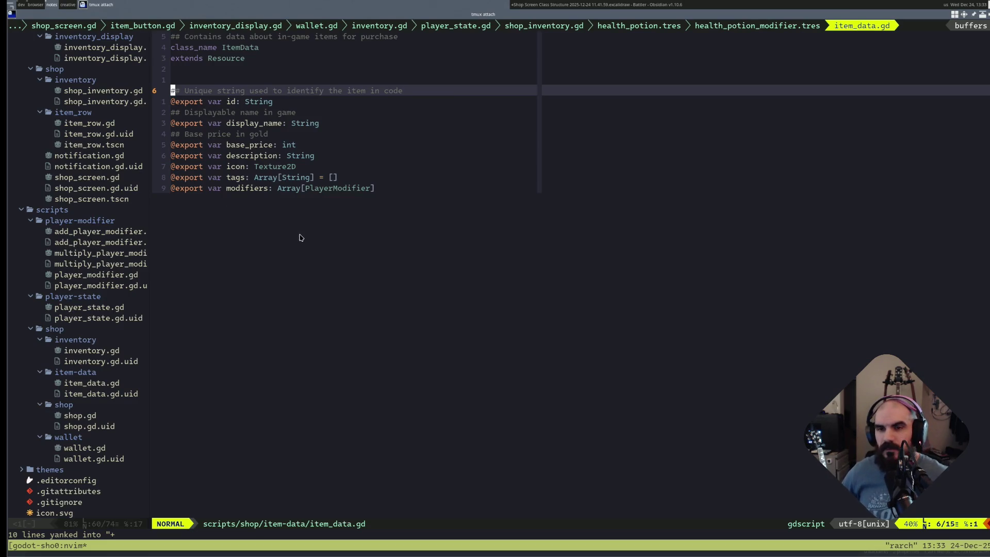
key(alt+Tab)
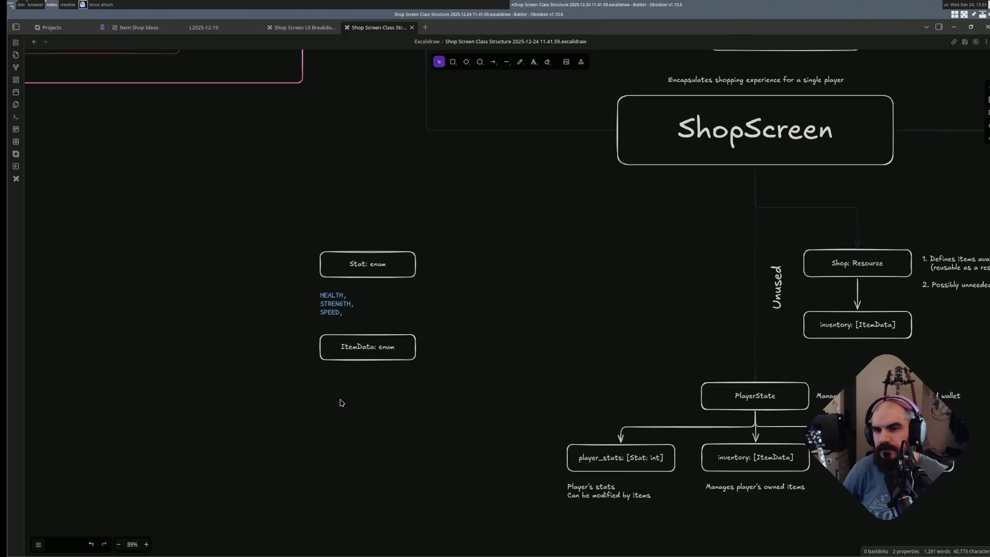
- Paste the export code as a new left-aligned text element and place it under the ItemData box
double_click(329, 385)
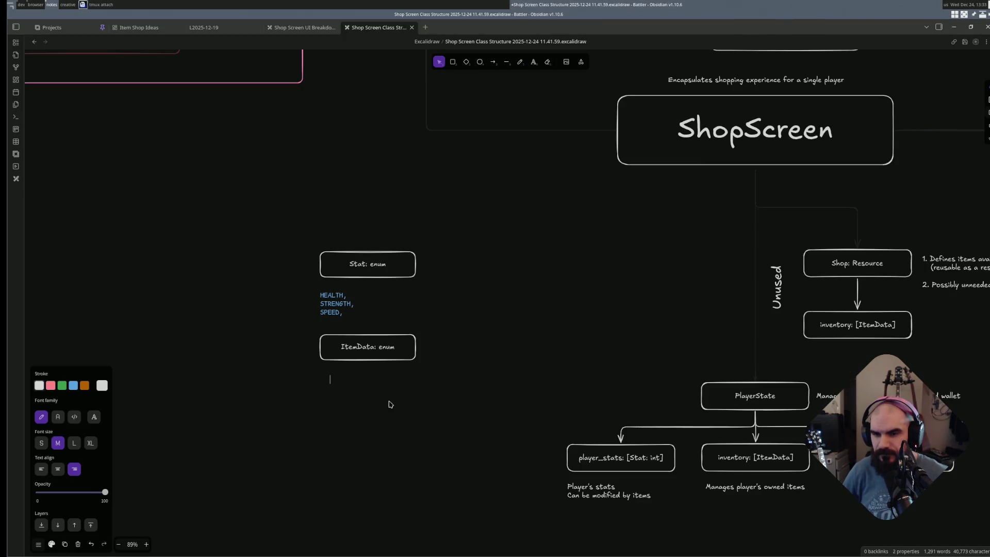
text(## Unique string used to identify the item in code @export var id: String ## Displayable name in game @export var display_name: String ## Base price in gold @export var base_price: int @export var description: String @export var icon: Texture2D @export var tags: Array[String] = [] @export var modifiers: Array[PlayerModifier])
key(Escape)
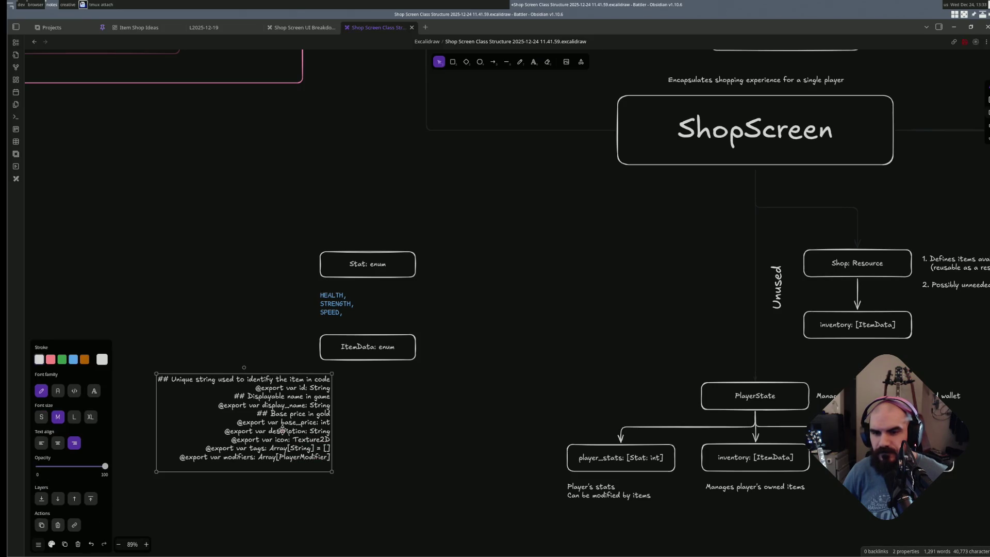
click(56, 391)
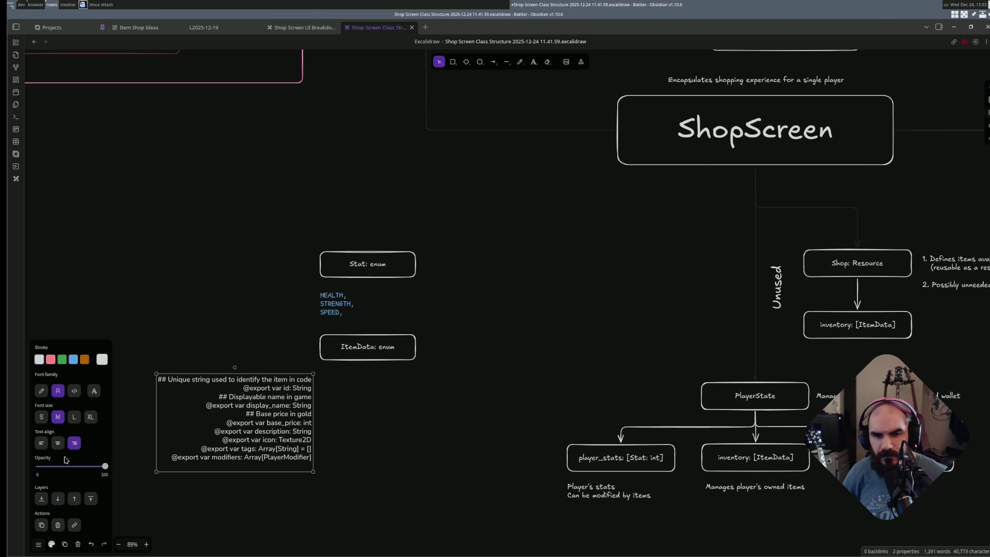
click(48, 443)
mouse_move(224, 424)
mouse_down()
mouse_move(308, 435)
mouse_move(387, 419)
mouse_up()
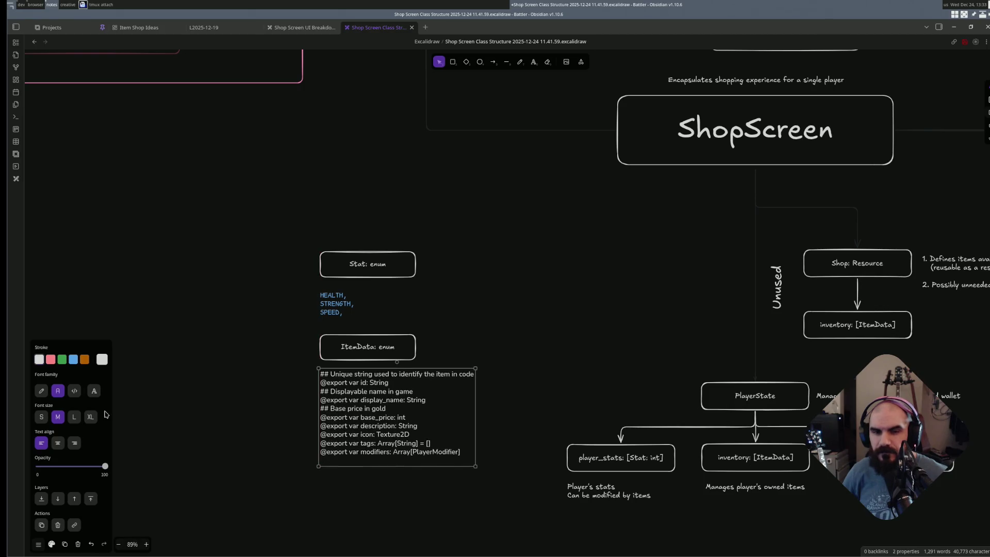
- Colour the code text blue and set it to the monospace Code font, then switch back to Neovim
key(s)
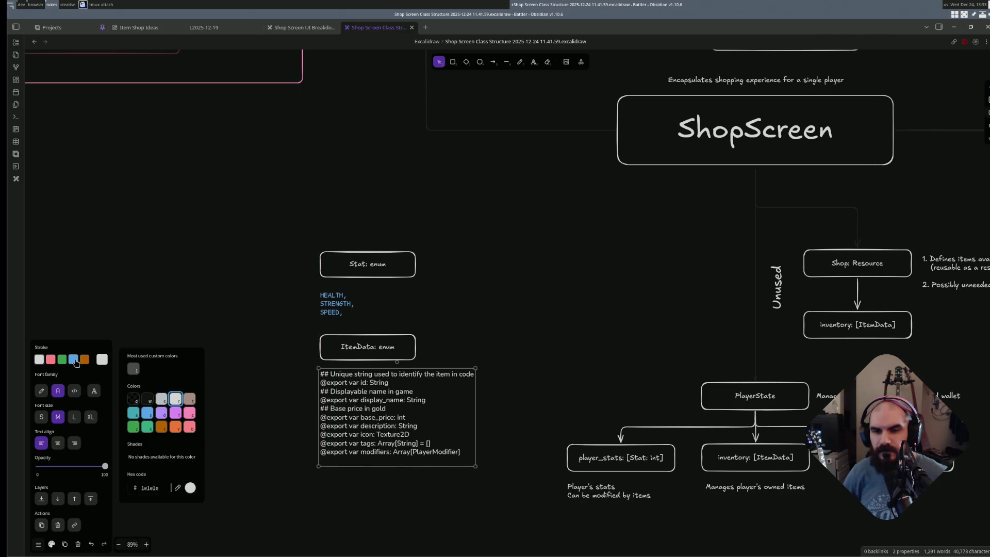
click(74, 361)
click(495, 399)
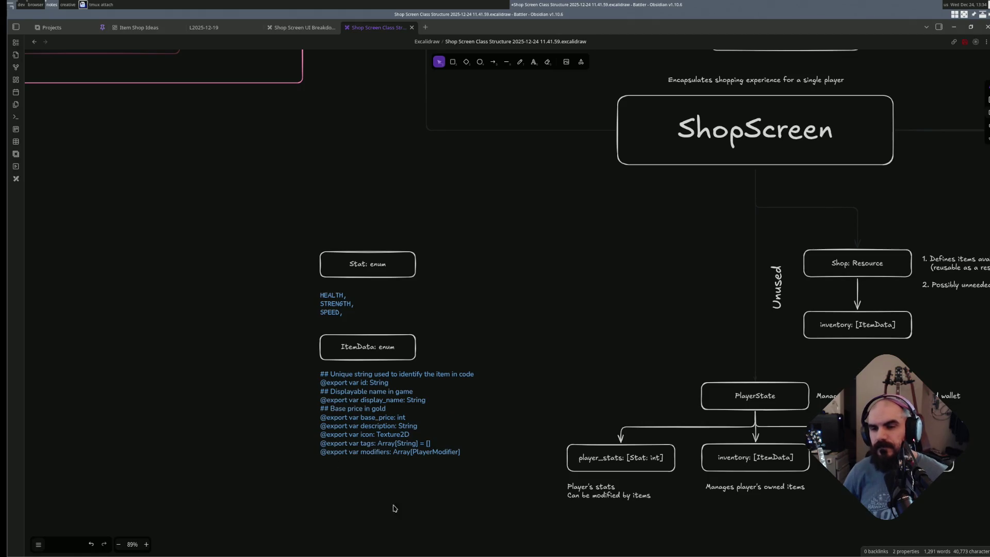
scroll(403, 500, down, 1)
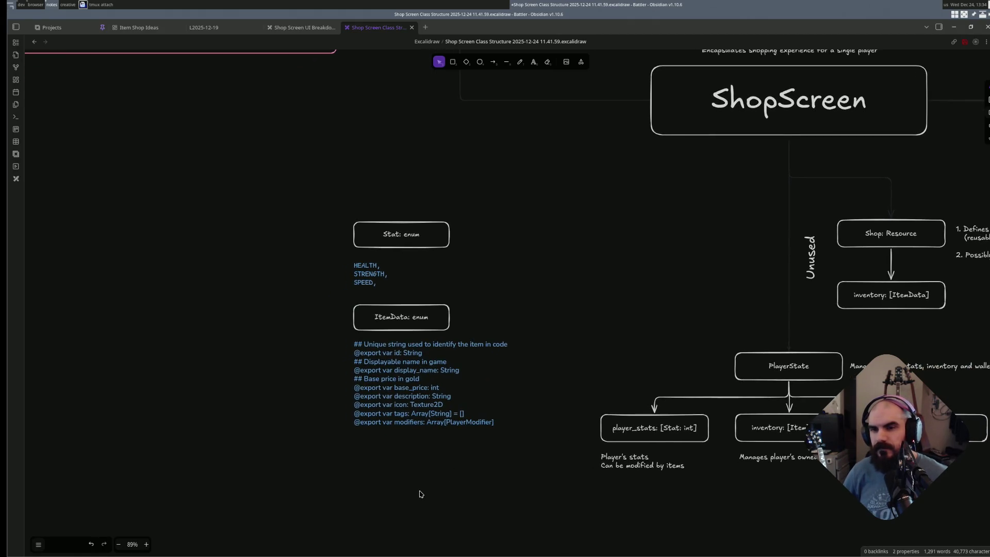
scroll(424, 487, down, 1)
scroll(418, 465, down, 1)
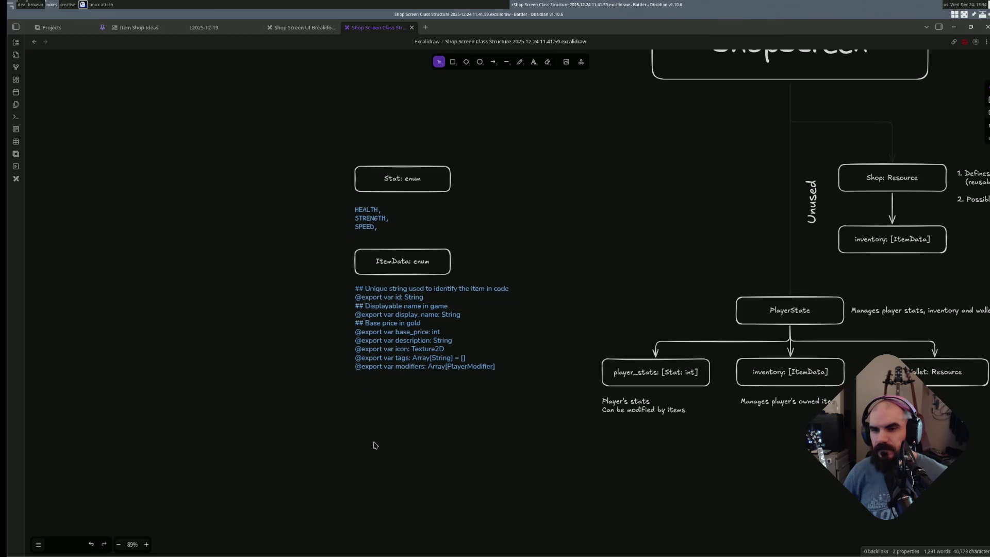
click(383, 358)
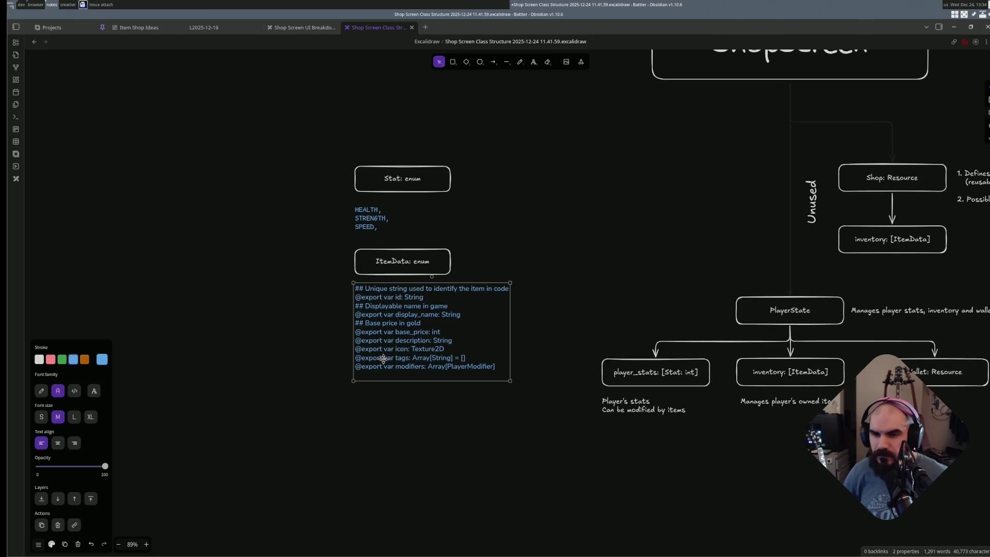
click(73, 391)
click(364, 220)
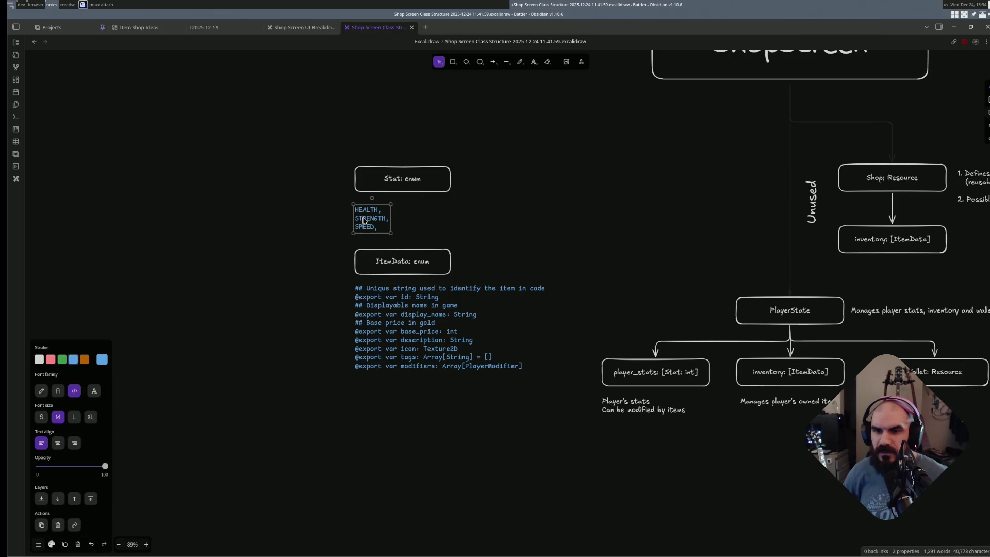
click(335, 418)
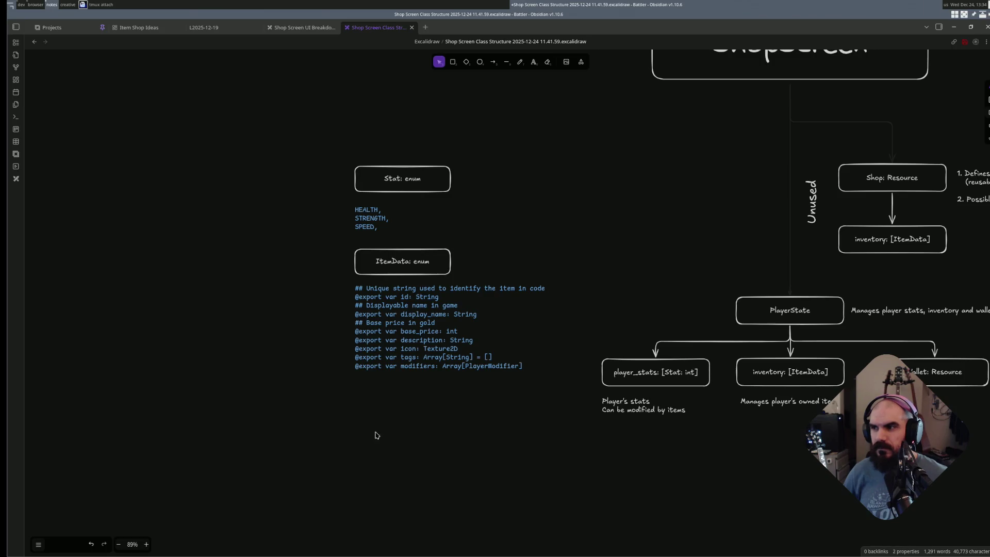
key(alt+Tab)
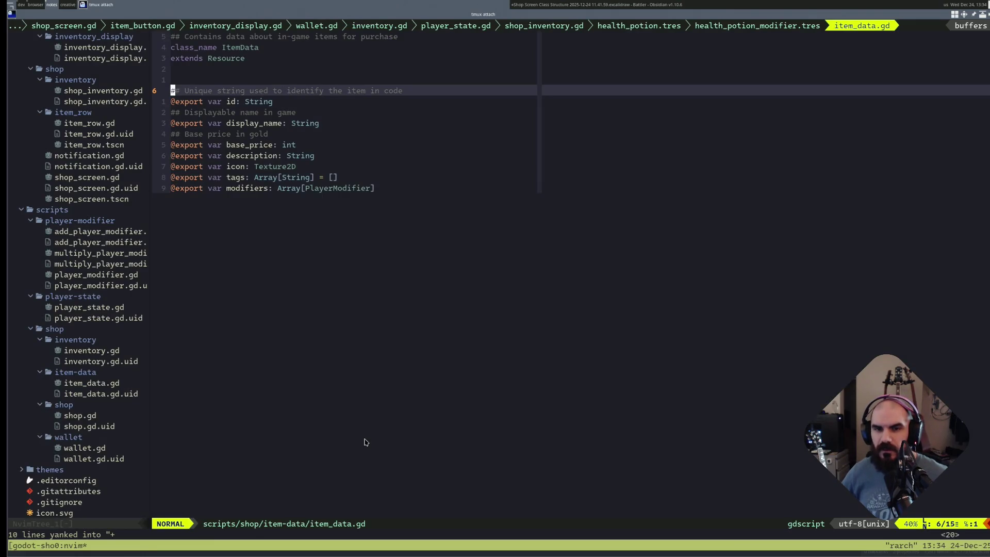
- Open player_modifier.gd via the file finder, review its stat export and apply function, then return to Obsidian
key(ctrl+p)
text(player_modifi)
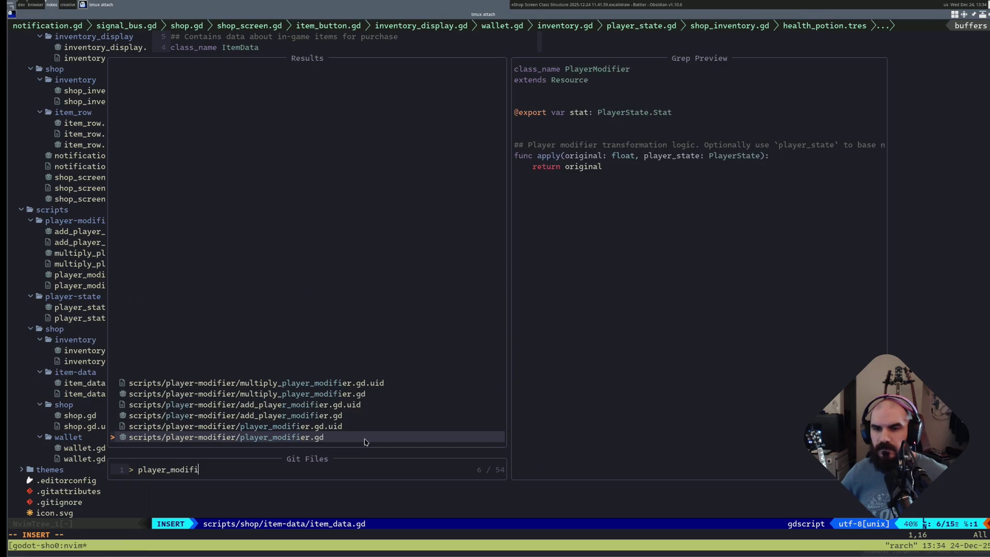
key(Return)
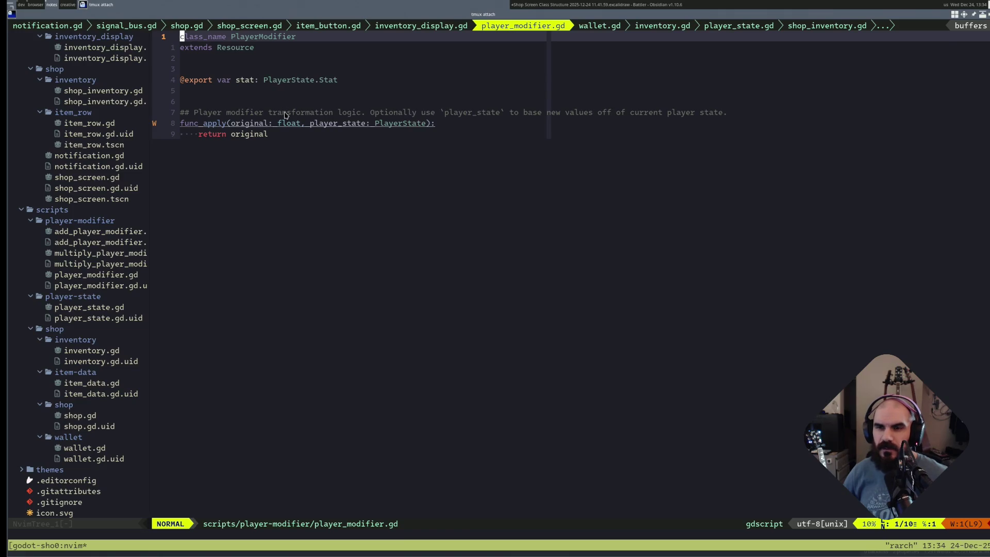
key(j)
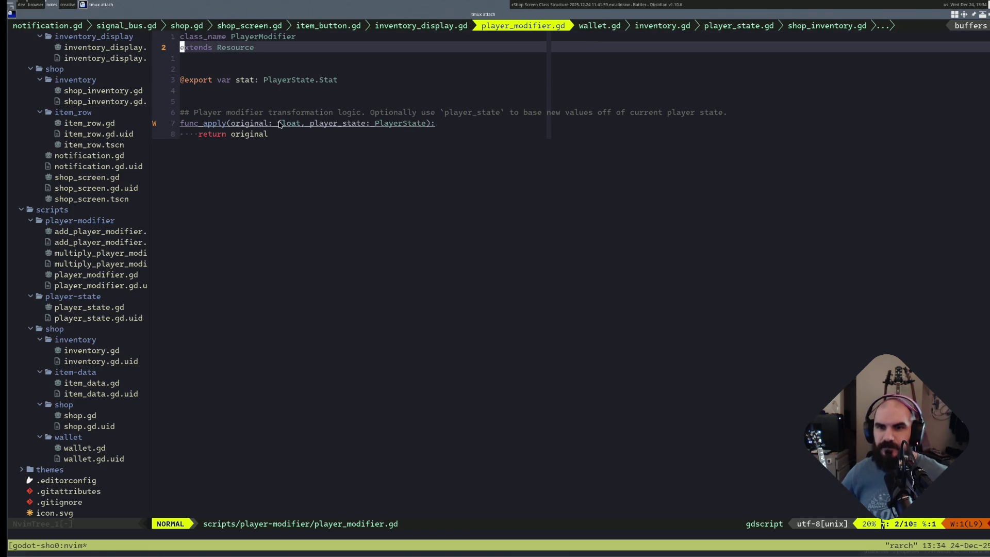
key(j)
key(j)
key(j)
key(k)
key(k)
key(k)
key(k)
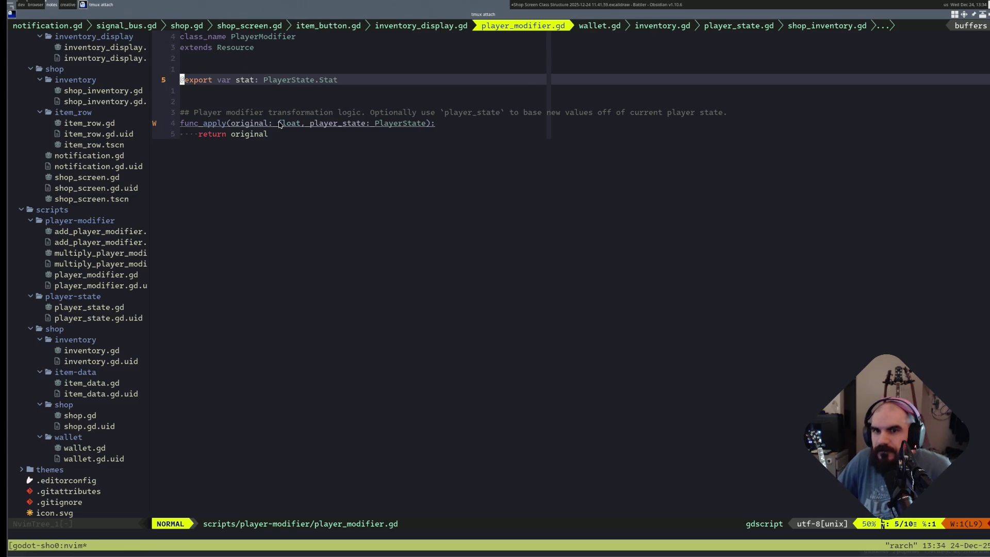
key(j)
key(k)
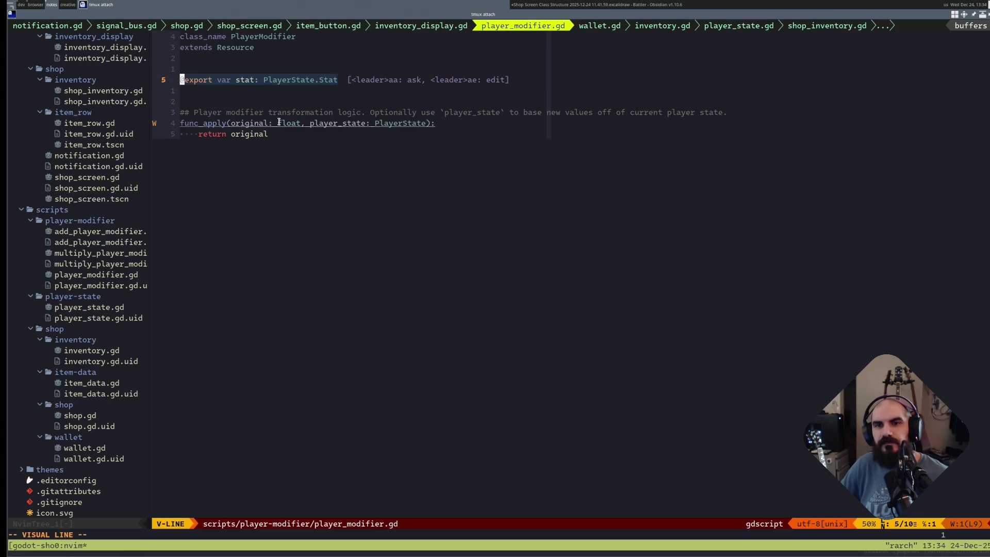
key(j)
key(j)
key(j)
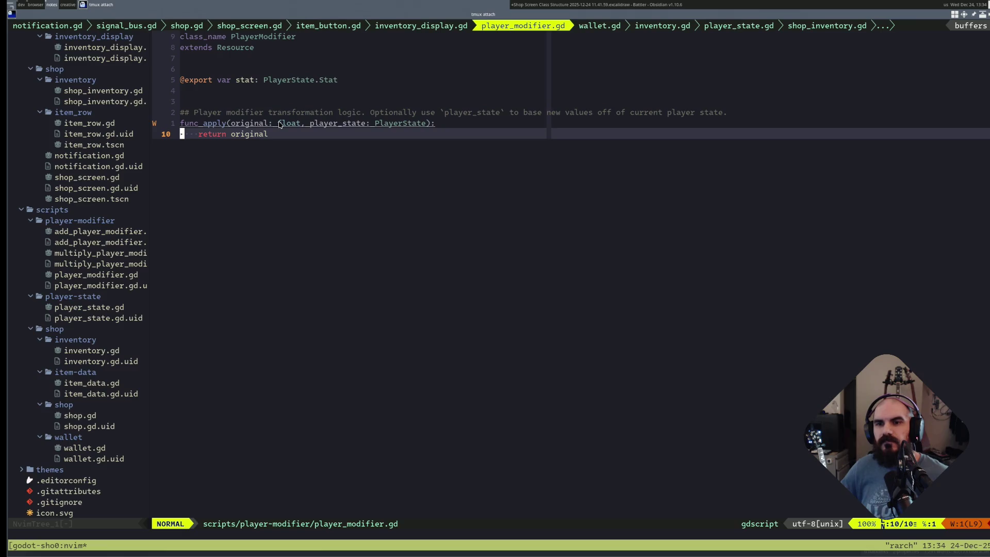
key(k)
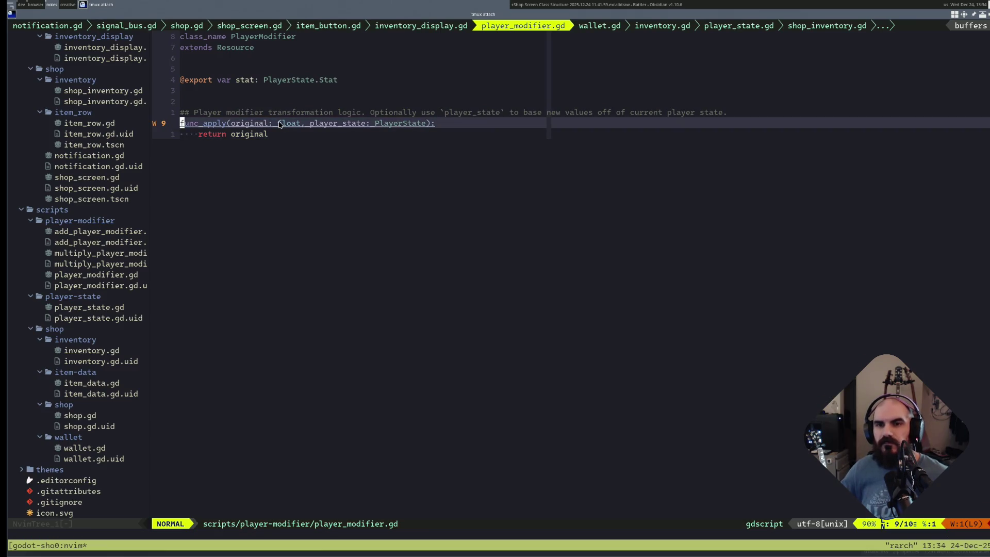
key(alt+Tab)
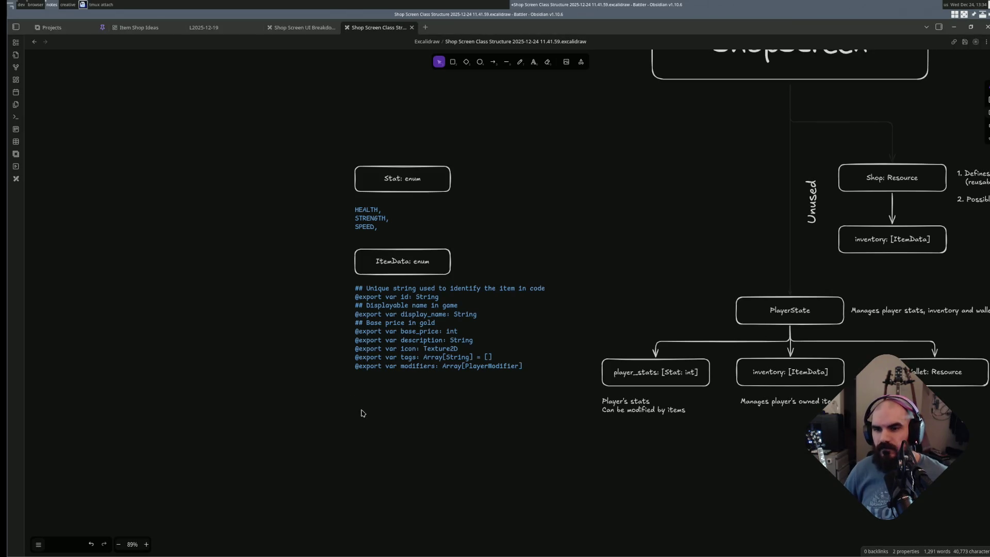
- Duplicate the ItemData box below its code text and relabel the copy PlayerModifier
alt+drag(410, 272, 402, 399)
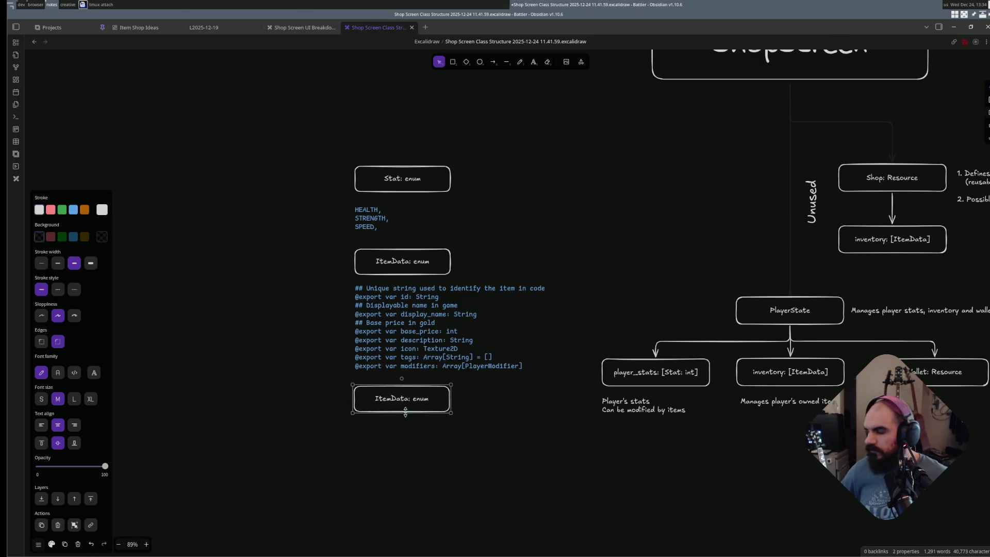
double_click(404, 411)
text(PlayerModifier)
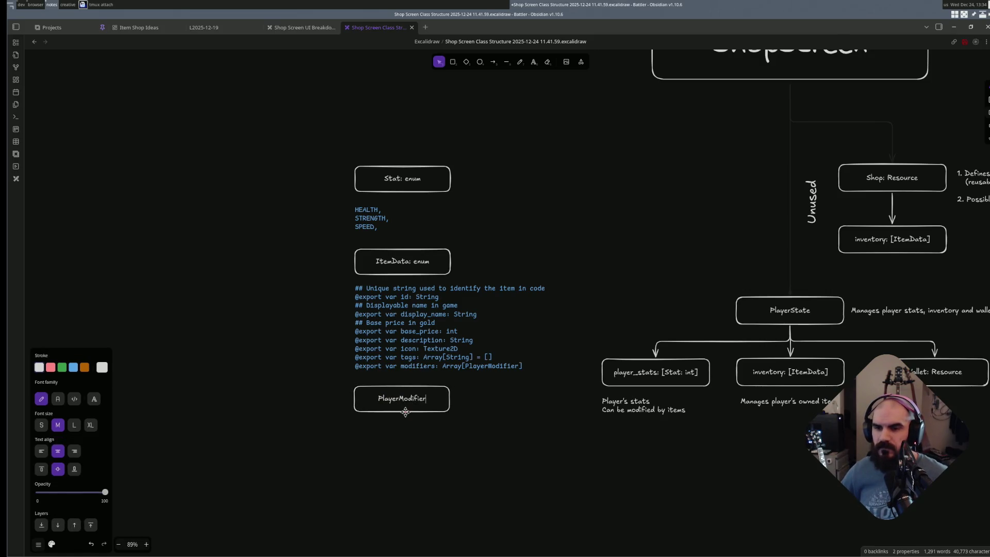
text(: Reso)
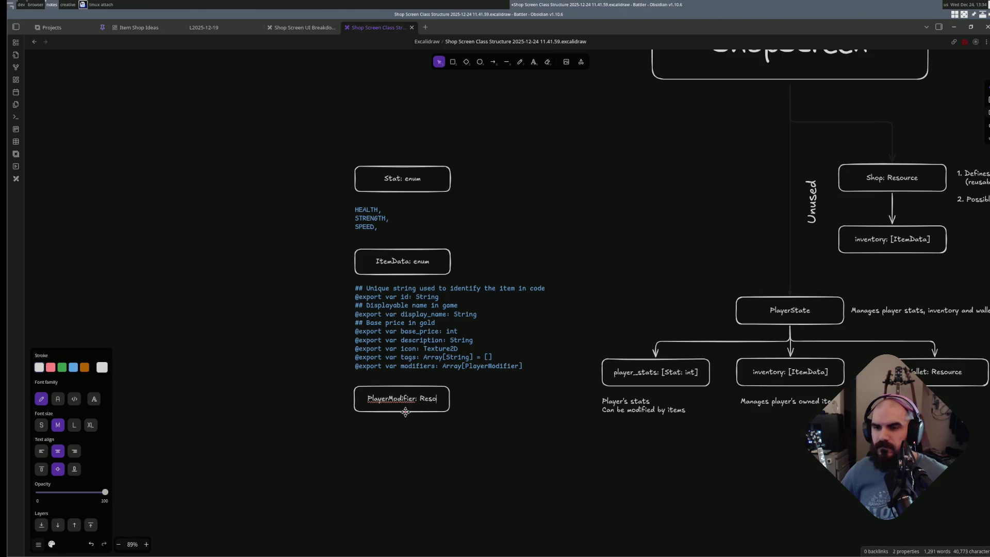
text(urce)
click(402, 457)
click(438, 398)
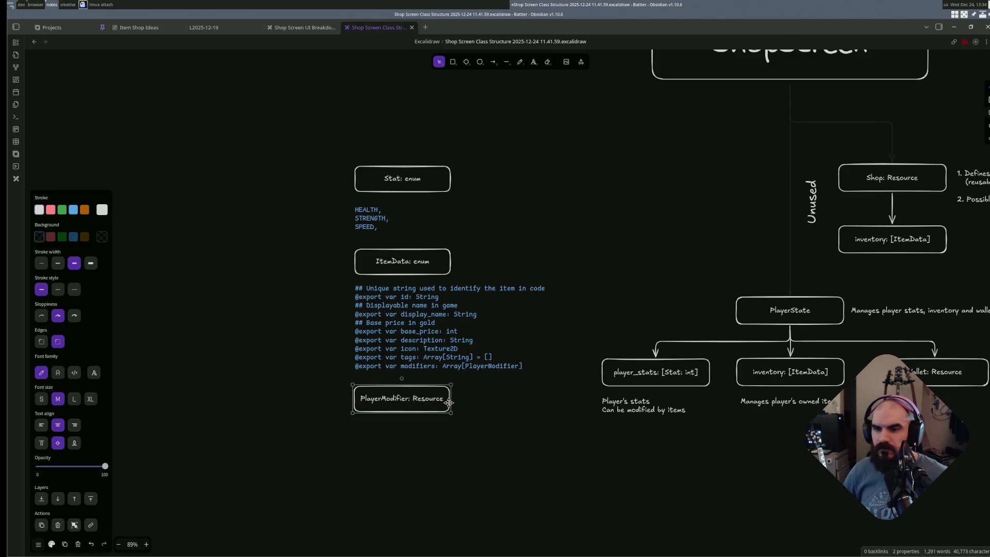
- Widen the PlayerModifier, ItemData and Stat boxes to the same width
drag(450, 401, 467, 400)
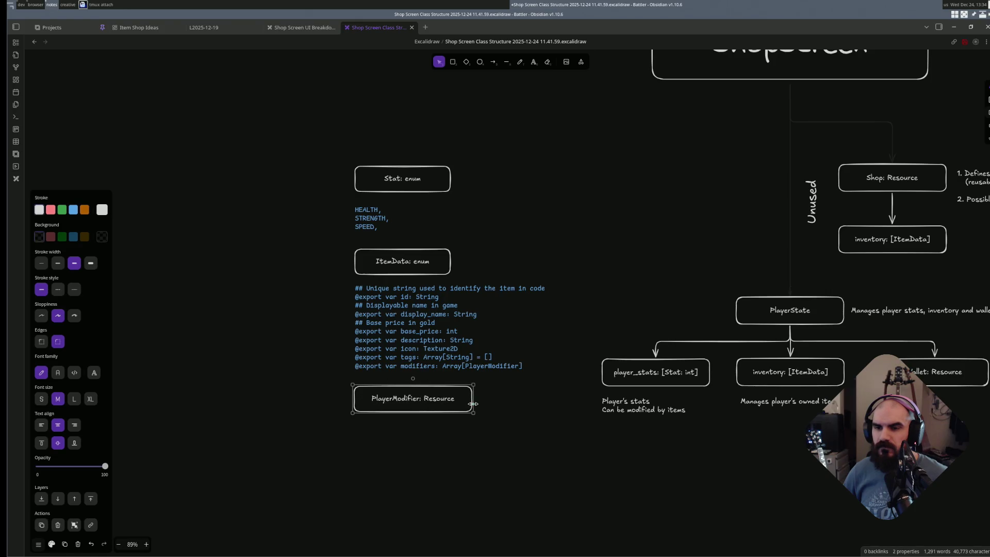
click(417, 242)
click(451, 262)
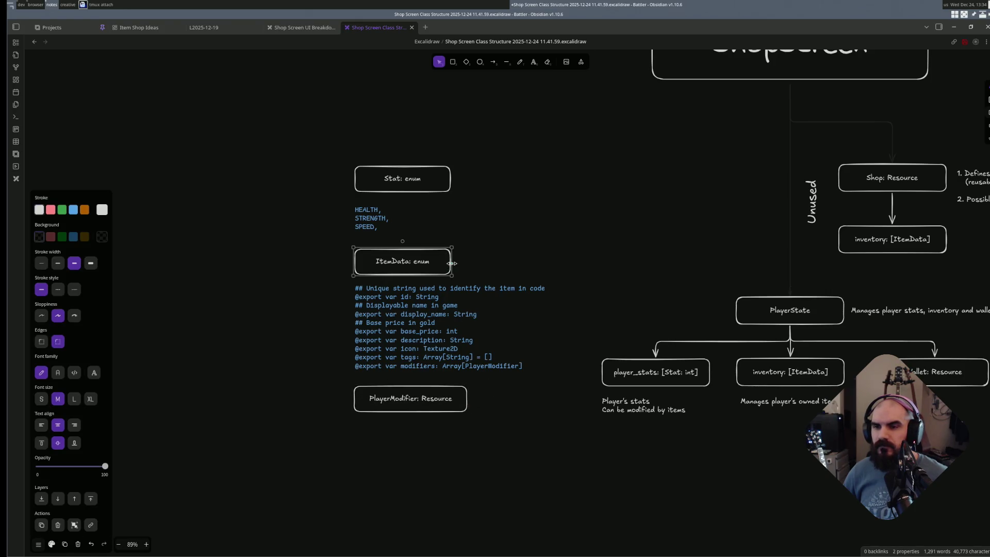
drag(453, 263, 467, 263)
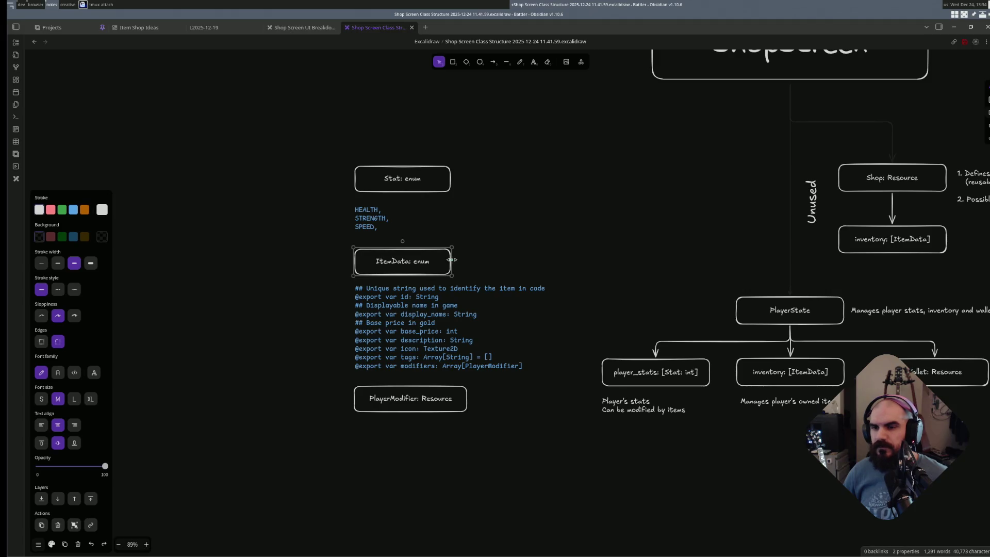
click(433, 165)
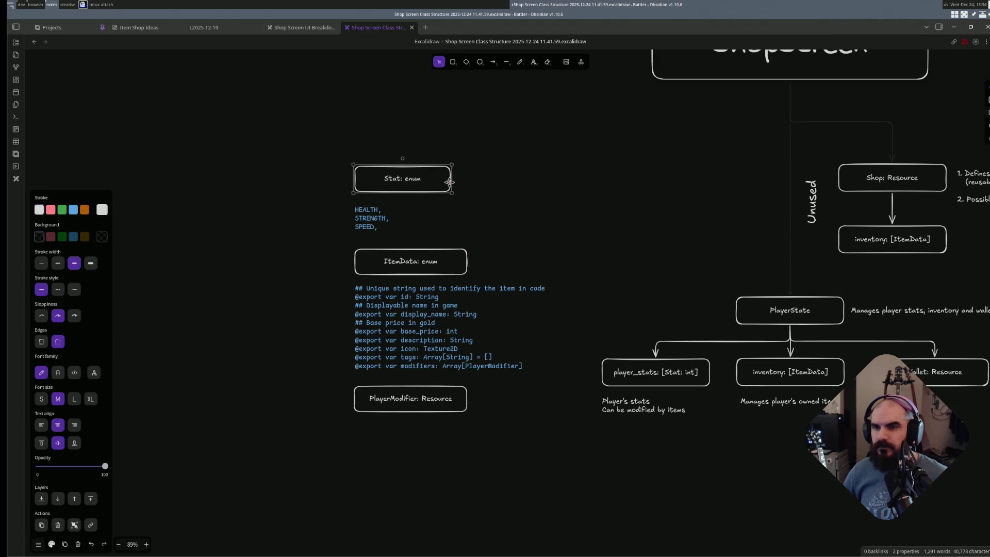
drag(453, 182, 467, 184)
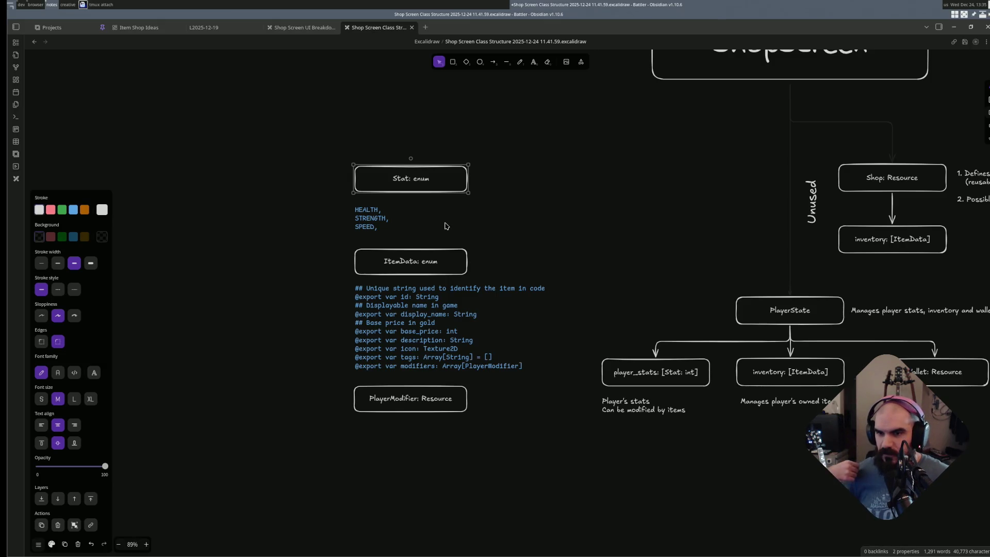
- Paste the apply function signature as a new text element below the PlayerModifier box
key(super+1)
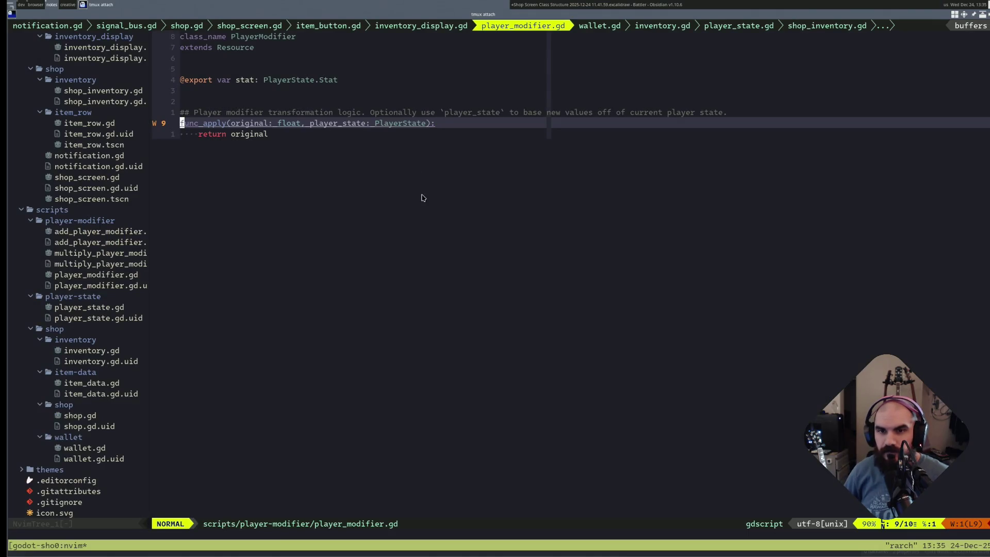
key(alt+Tab)
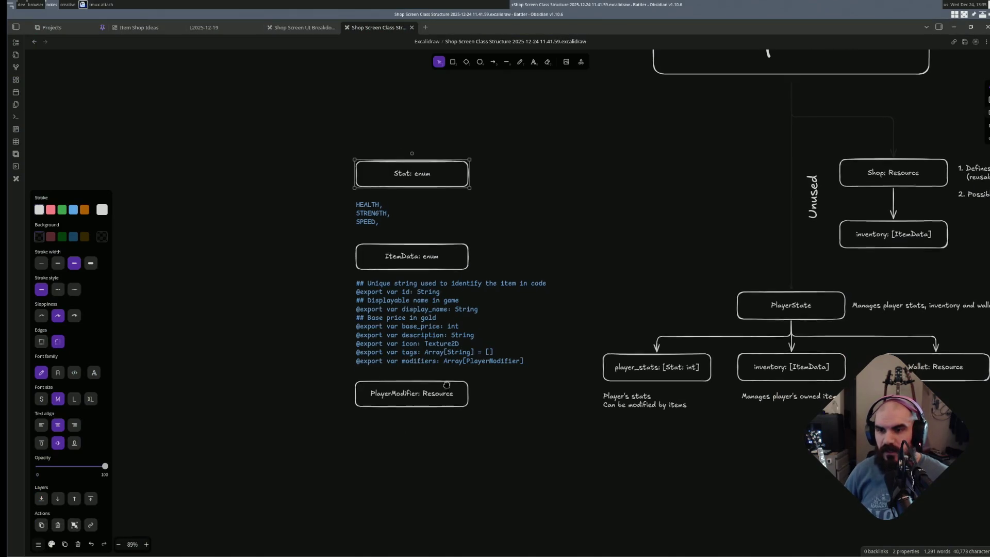
scroll(379, 294, down, 2)
click(422, 389)
key(t)
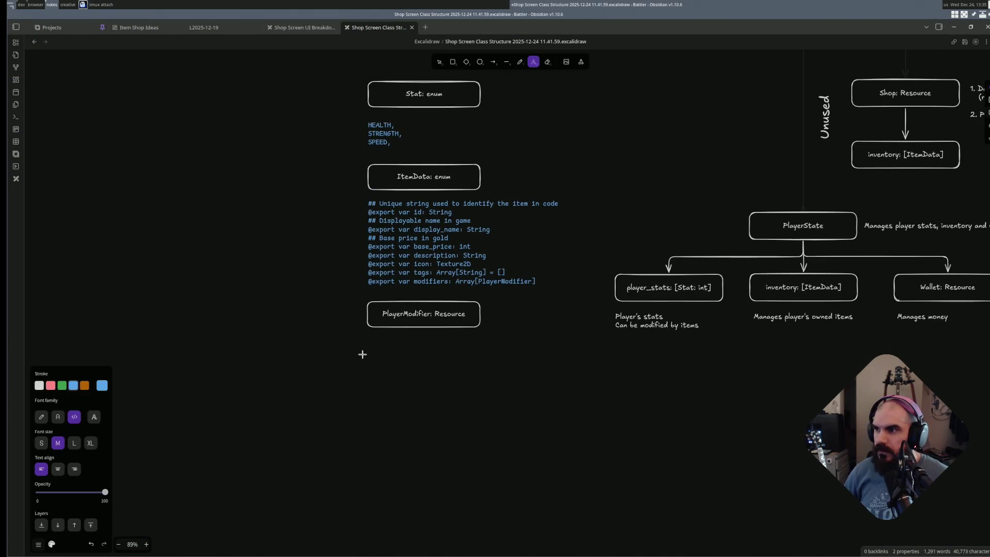
click(378, 348)
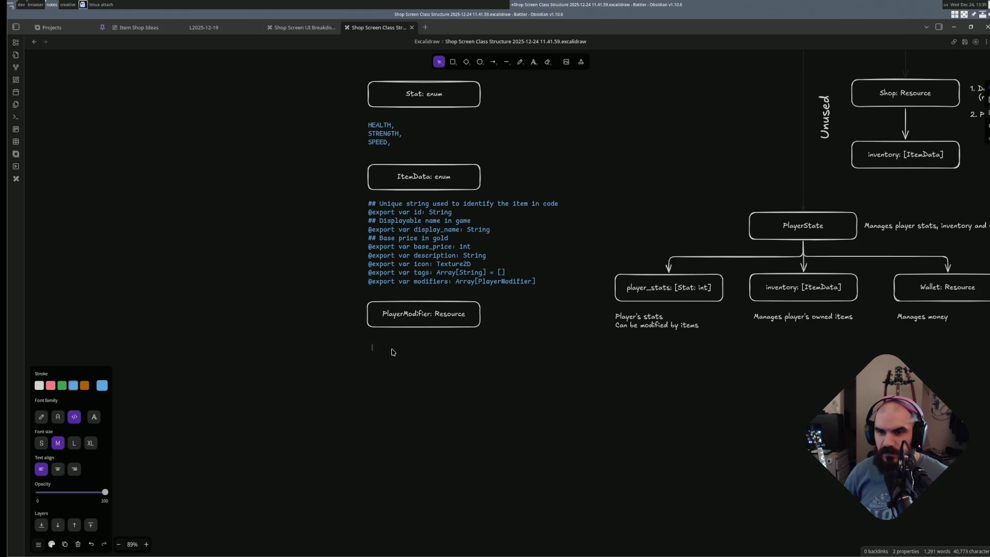
text(func apply(original: float, player_state: PlayerState):)
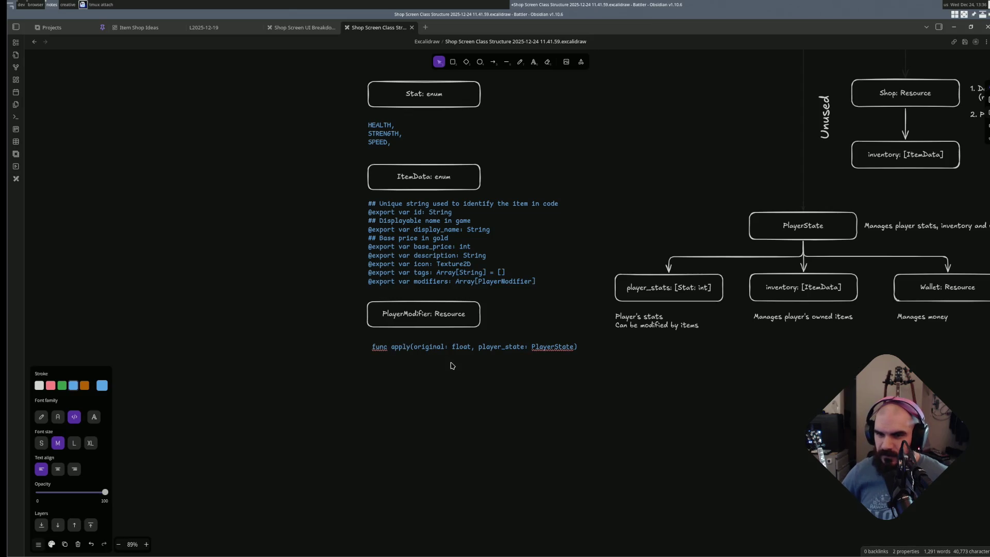
- Turn it into bullets listing stat: PlayerState.Stat and apply(original: float, player_state: PlayerState)
key(BackSpace)
key(BackSpace)
key(BackSpace)
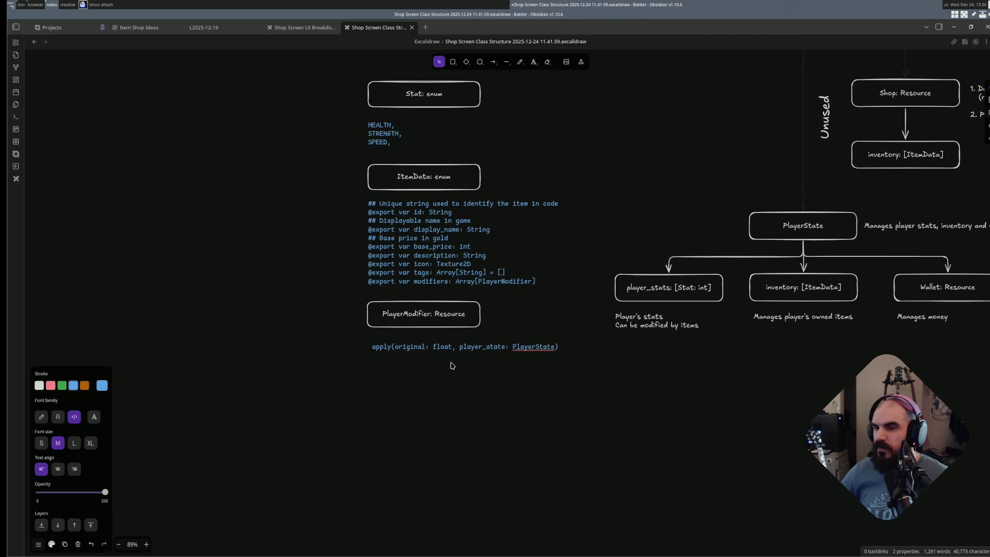
text(-)
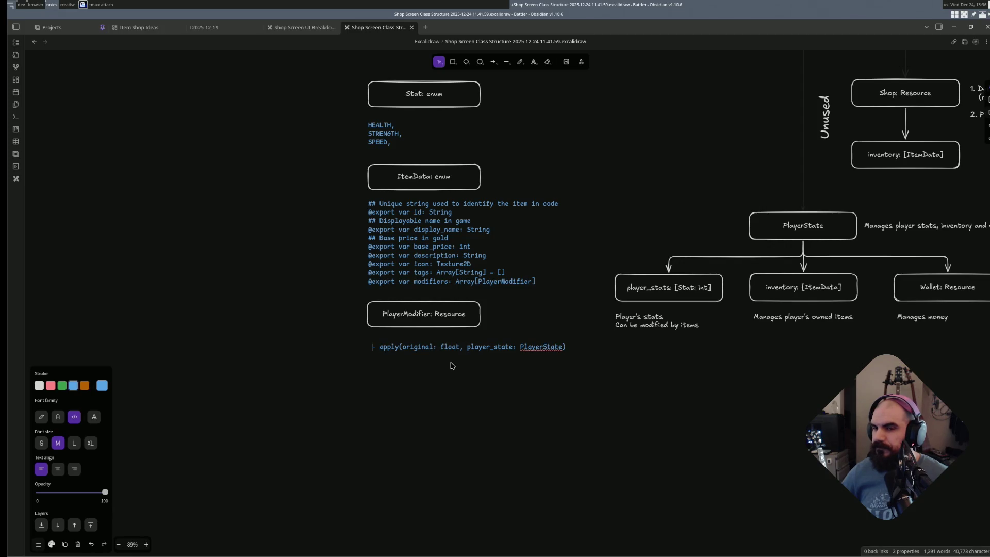
key(Return)
text(- PlayerState)
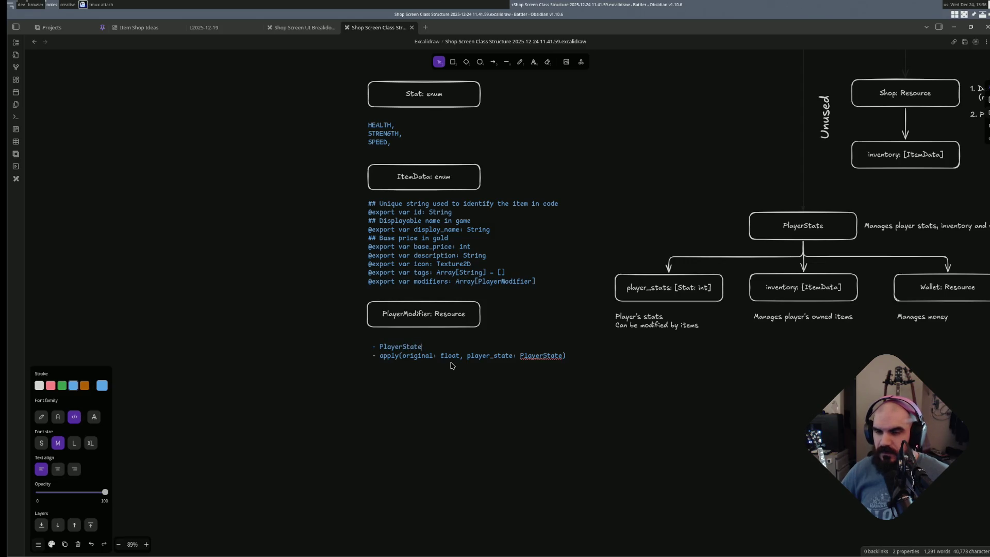
key(ctrl+BackSpace)
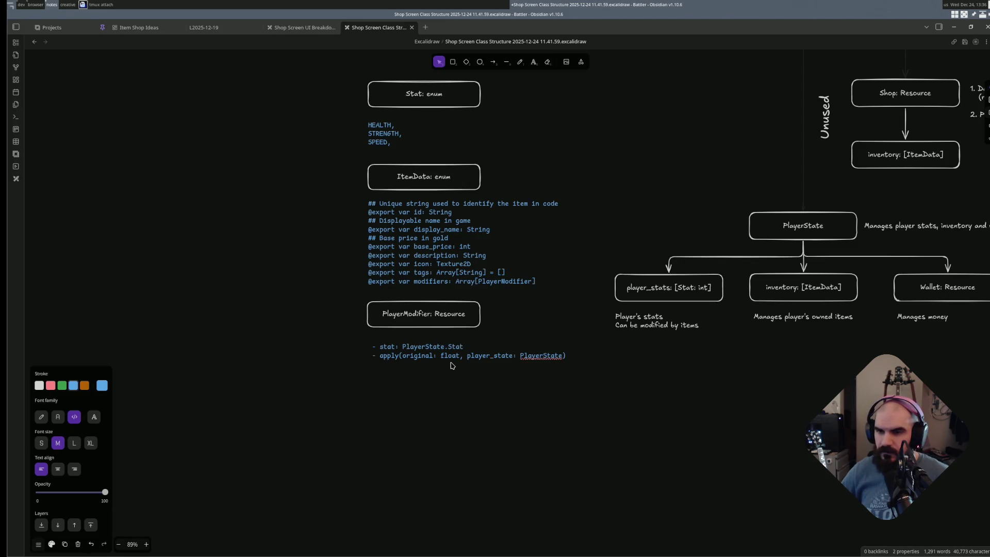
key(Escape)
key(alt+Tab)
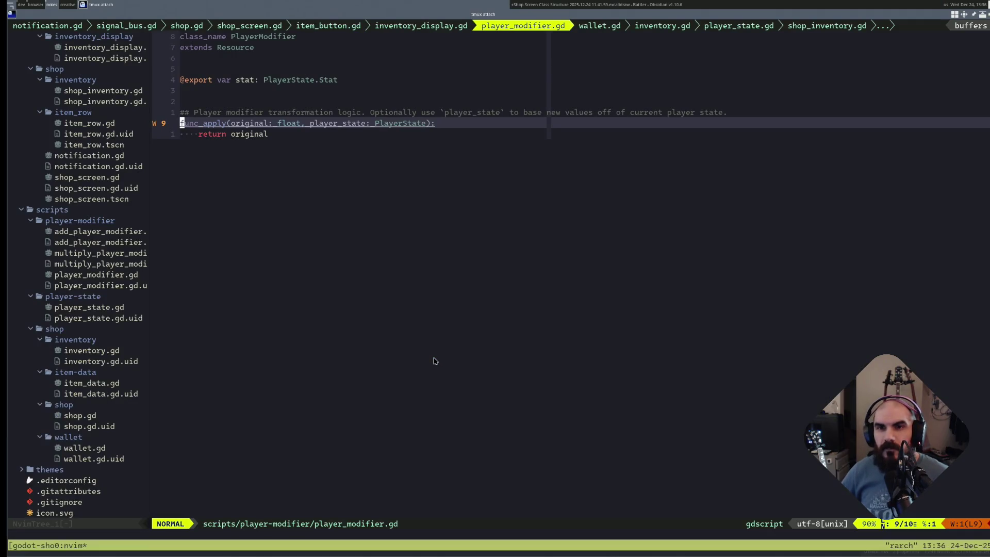
- Open item_data.gd in Neovim after selecting the ItemData code text in the diagram
key(alt+Tab)
click(438, 272)
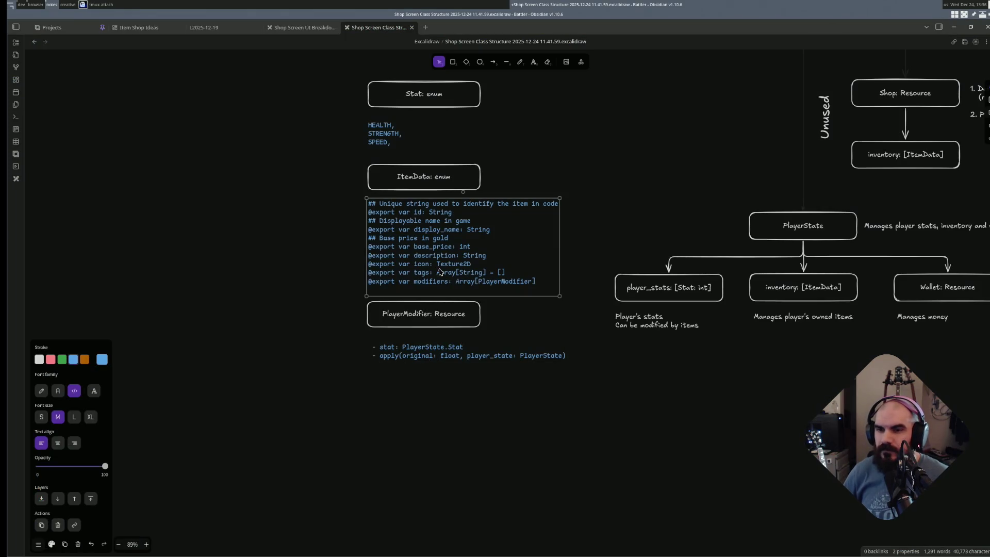
key(alt+Tab)
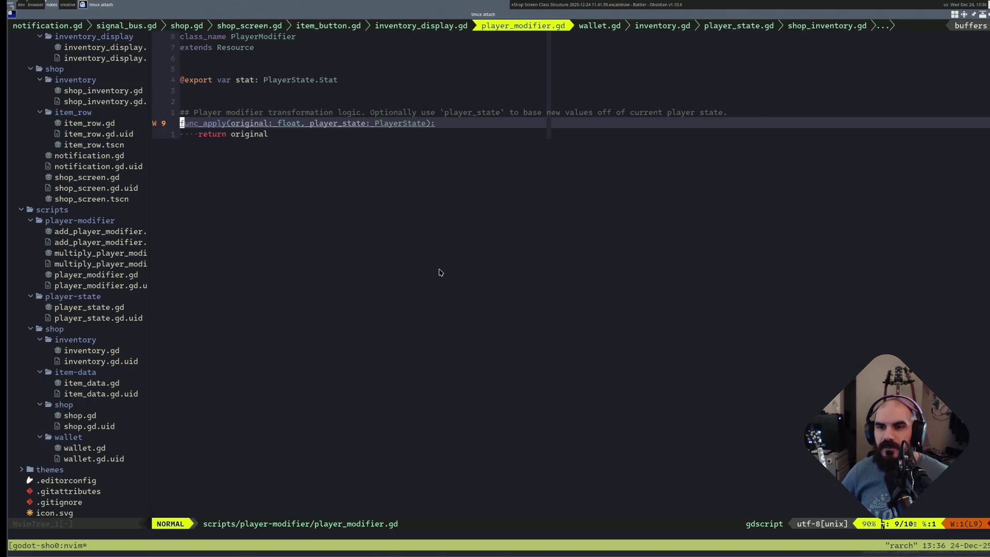
key(ctrl+o)
key(ctrl+o)
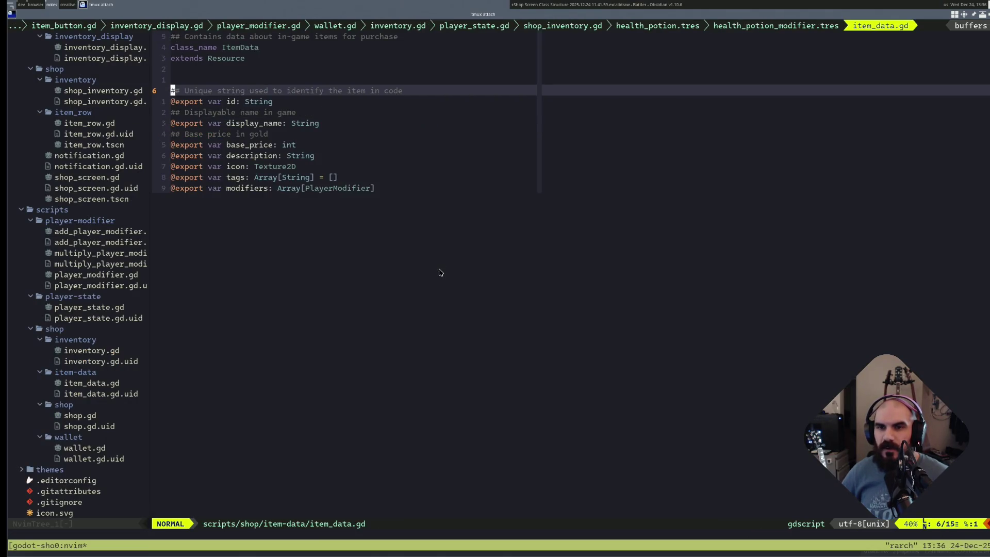
key(shift+v)
key(shift+g)
key(Escape)
- Delete the ## comment lines above the id, display name and base price fields
key(9)
key(k)
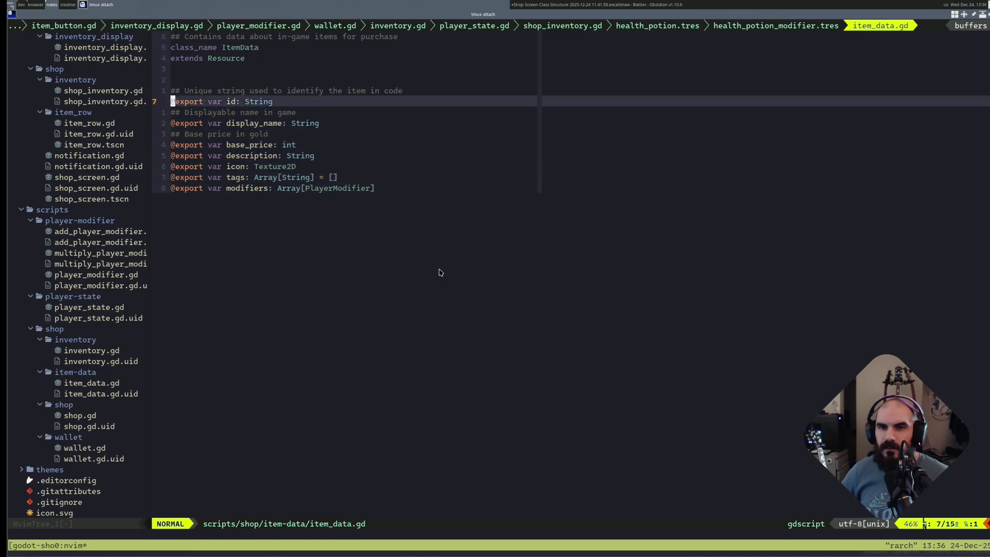
key(k)
key(j)
key(d)
key(d)
key(j)
key(d)
key(d)
key(j)
key(d)
key(d)
key(k)
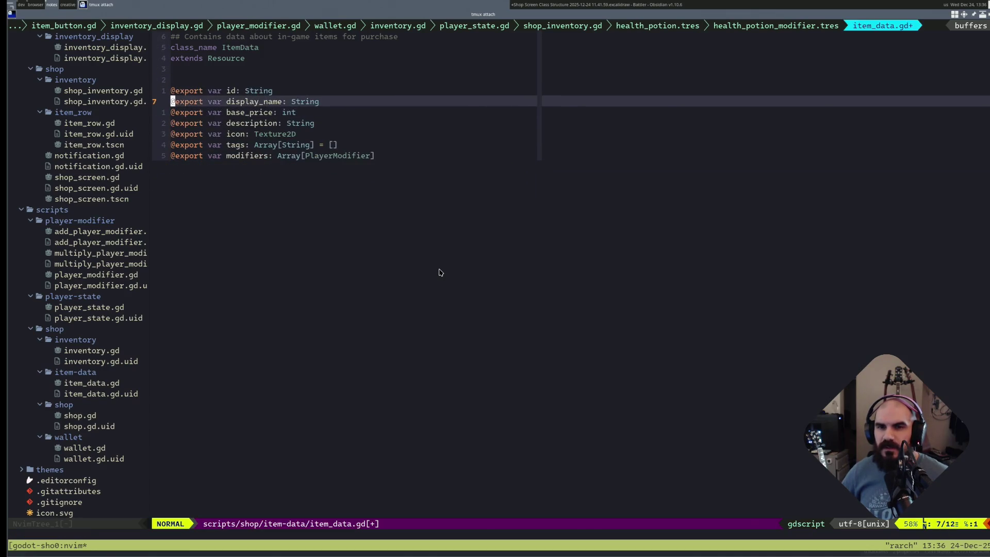
key(k)
key(j)
key(v)
key(j)
key(Escape)
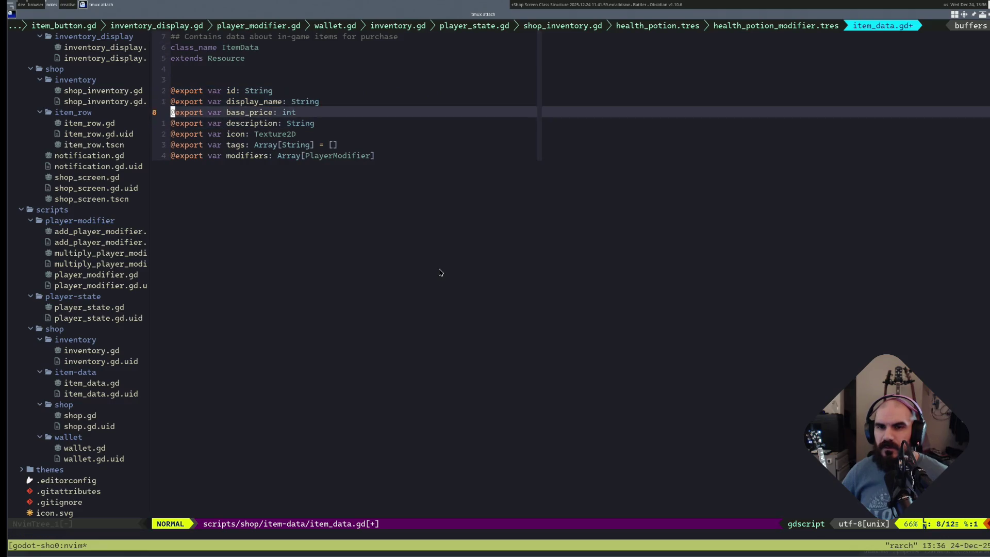
key(k)
key(k)
key(ctrl+v)
key(j)
key(j)
key(j)
key(j)
key(j)
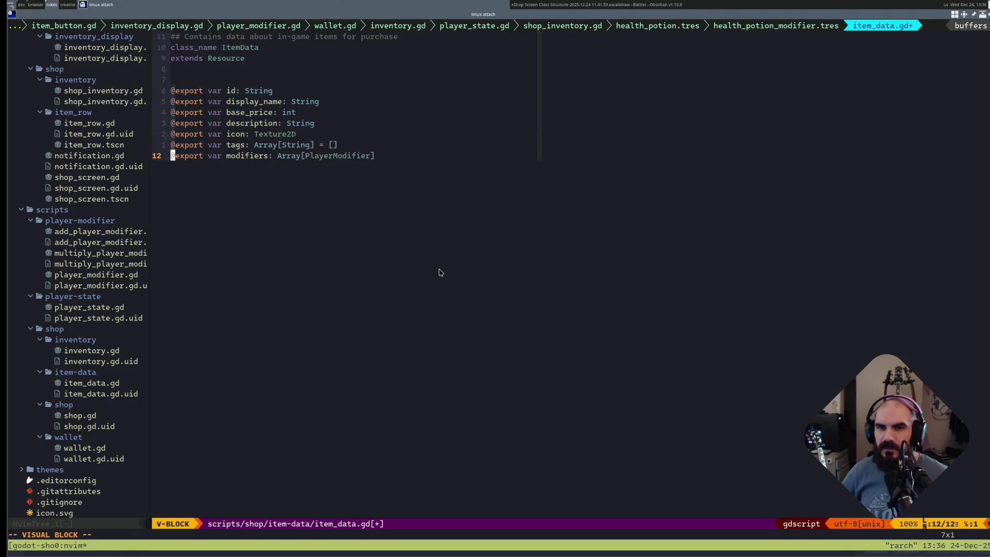
key(w)
key(w)
key(w)
key(h)
key(d)
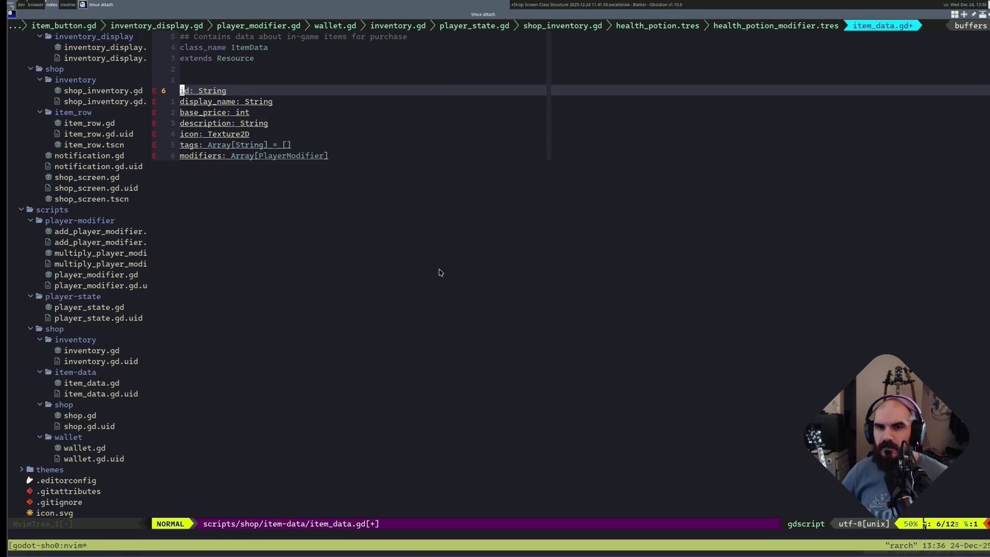
- Yank the seven bare field lines to the clipboard and return to the ItemData text in the diagram
key(shift+v)
key(j)
key(j)
key(j)
key(quotedbl)
key(plus)
key(y)
key(alt+Tab)
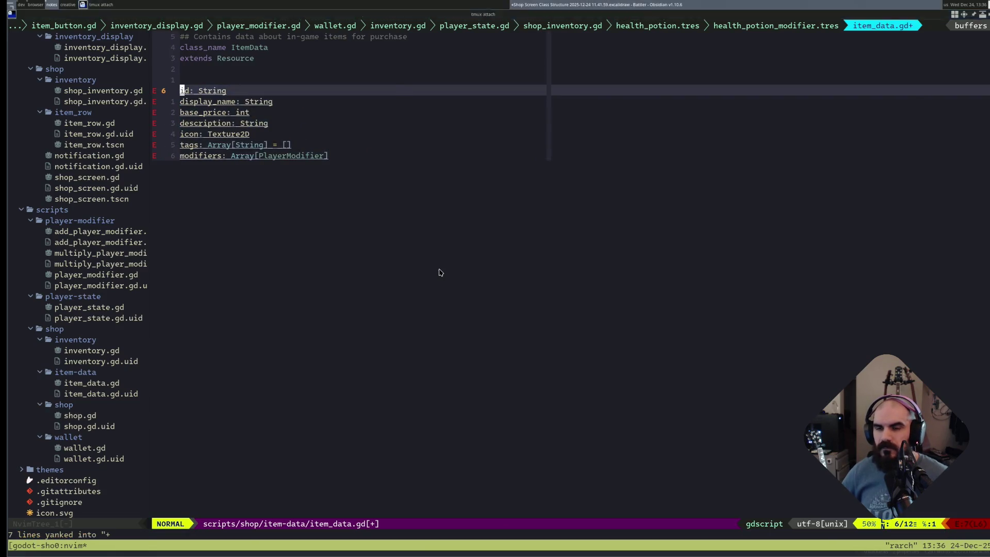
key(Return)
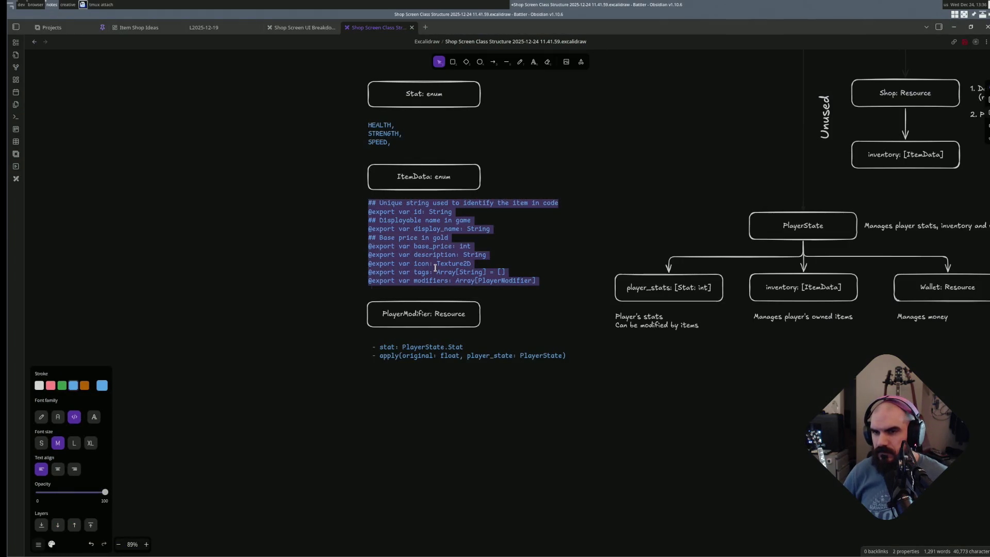
- Replace the ItemData code text with the seven bare field lines, id: String through modifiers: Array[PlayerModifier]
text(id: String display_name: String base_price: int description: String icon: Texture2D tags: Array[String] = [] modifiers: Array[PlayerModifier])
click(483, 437)
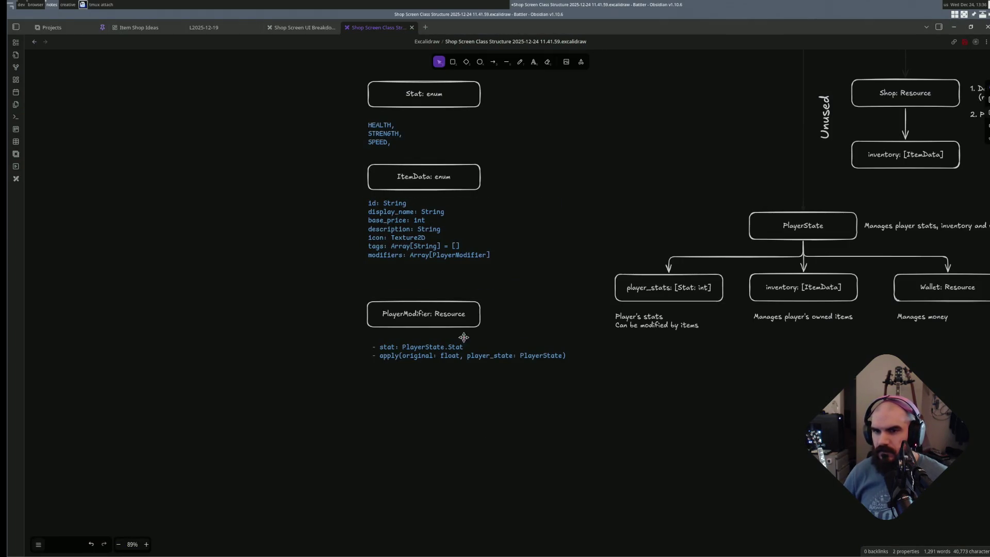
click(419, 258)
click(393, 331)
click(395, 239)
key(Return)
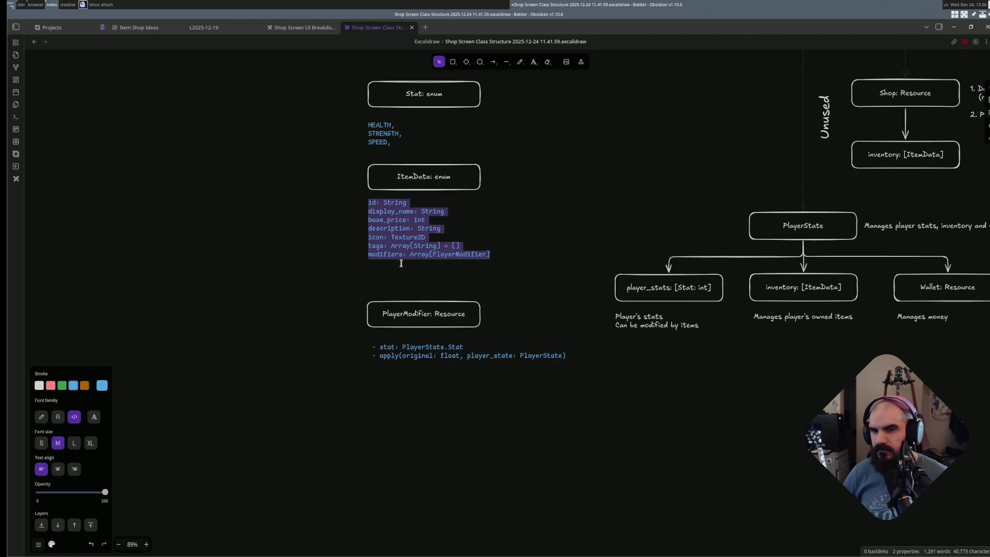
click(401, 263)
key(Escape)
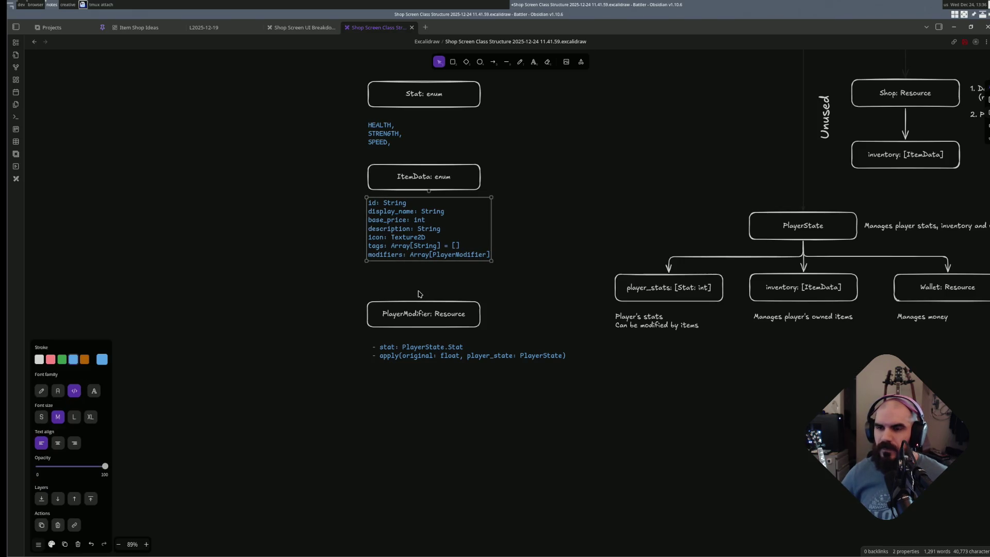
key(alt+Tab)
- Prefix the seven field lines with '- ' via a :s/^/- / substitution on the visual selection
key(shift+v)
key(shift+g)
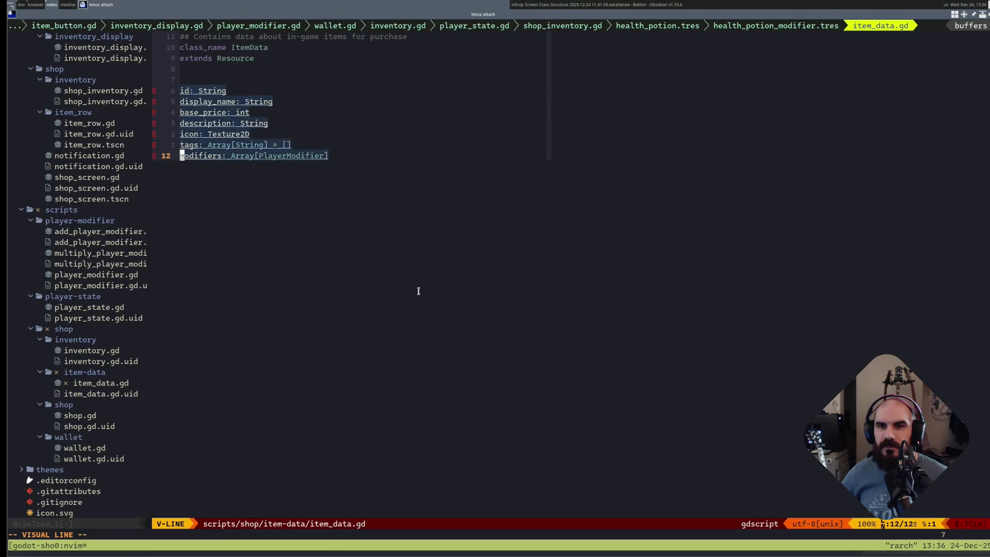
key(Escape)
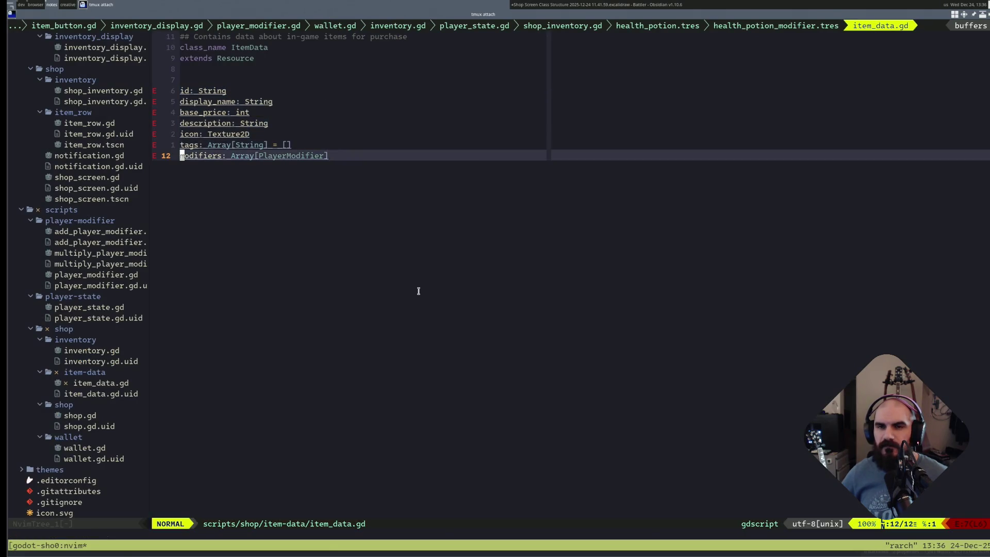
key(shift+v)
key(Escape)
key(k)
key(shift+v)
text(ip:)
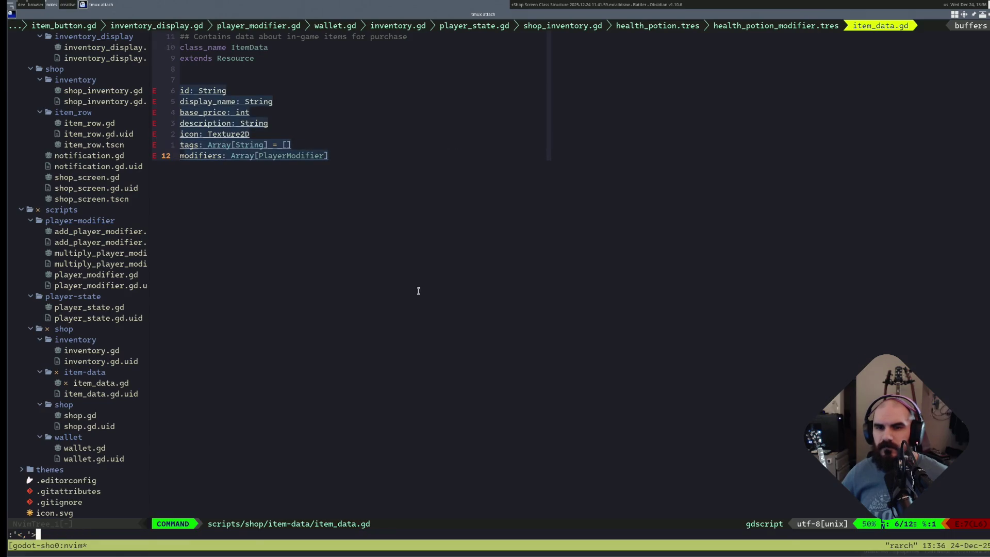
text(s/^)
key(BackSpace)
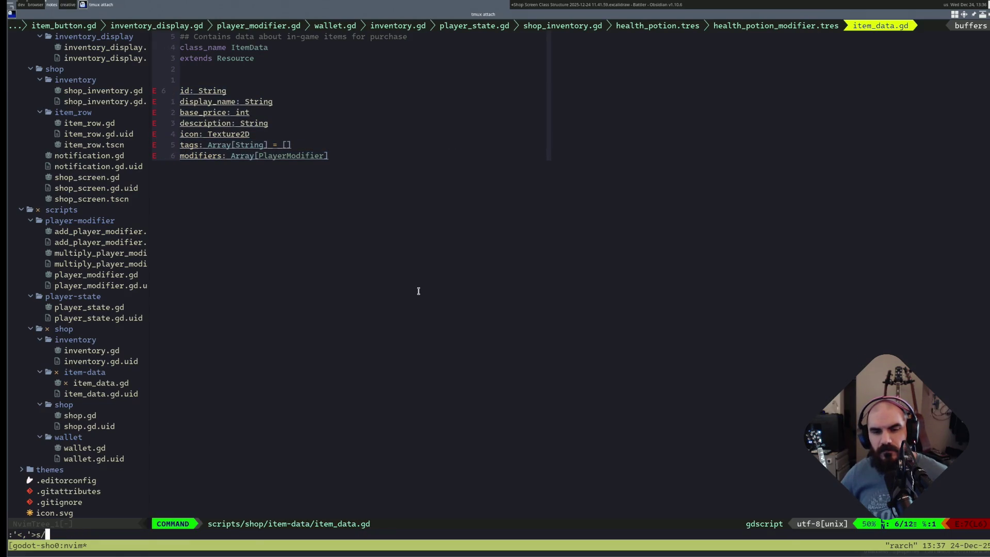
text(^/)
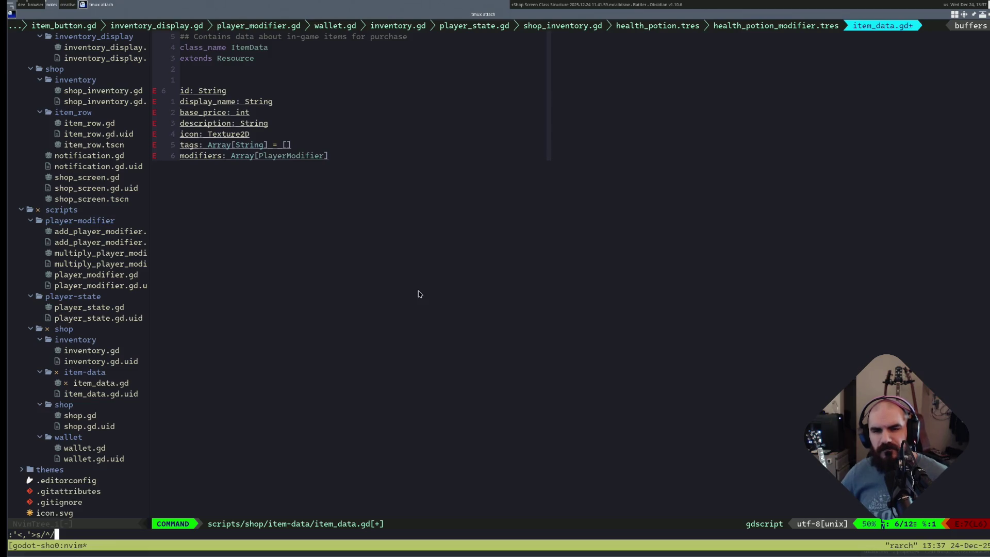
text(- /g)
key(Return)
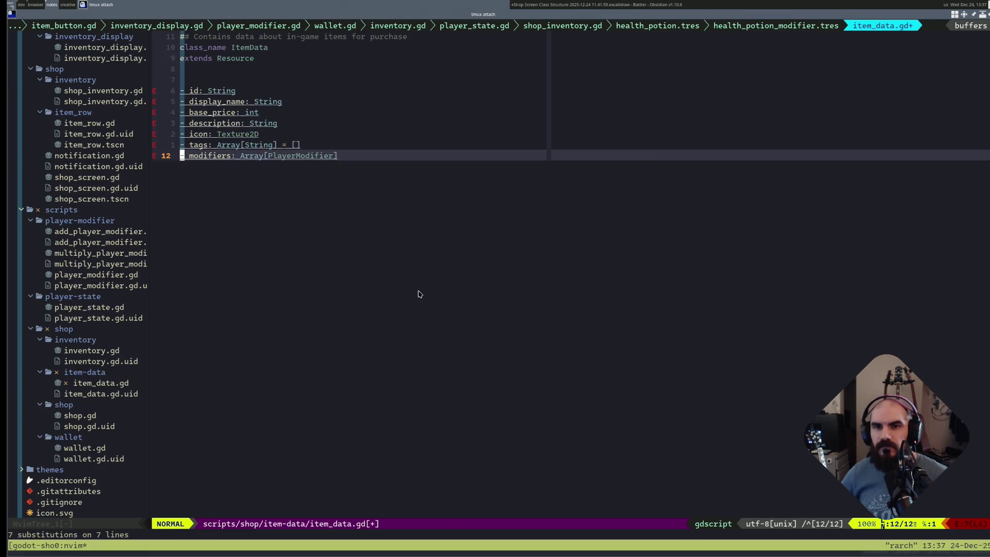
- Yank the dashed field lines and switch over to the class diagram
key(k)
key(g)
key(v)
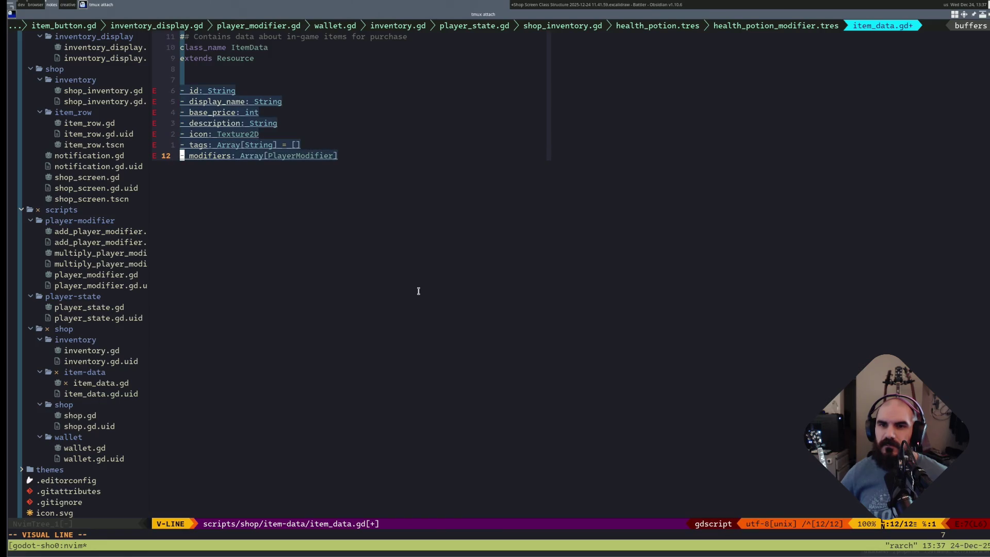
key(y)
key(super+3)
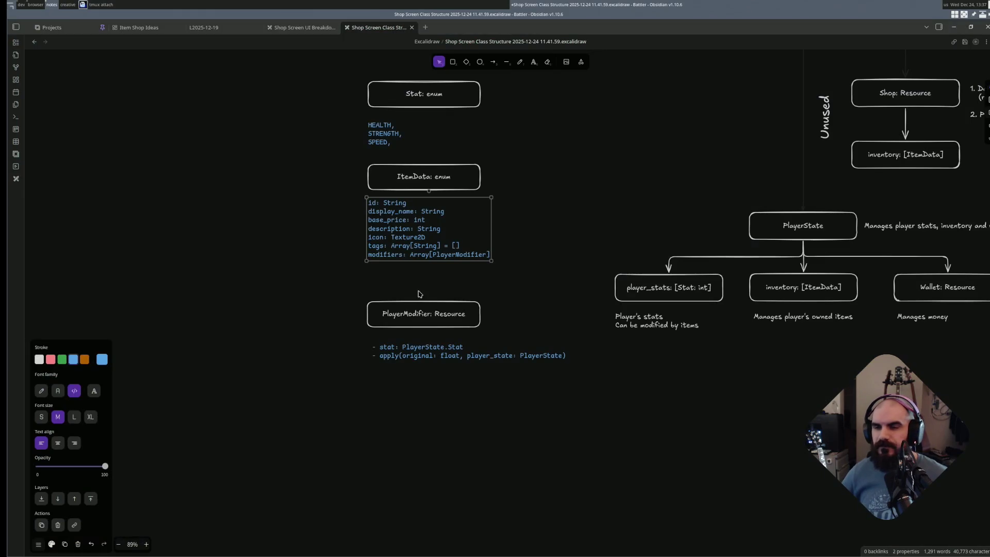
- Replace the ItemData field text with the dash-bulleted lines
key(Return)
text(- id: String - display_name: String - base_price: int - description: String - icon: Texture2D - tags: Array[String] = [] - modifiers: Array[PlayerModifier])
key(Escape)
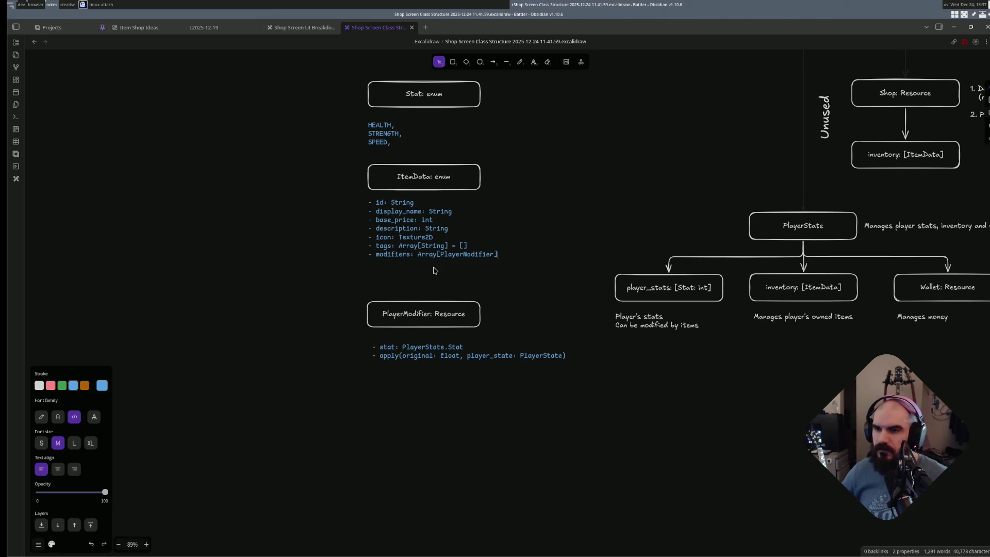
click(415, 495)
- Move PlayerModifier up and shift the whole Stat/ItemData/PlayerModifier column left and up
drag(616, 428, 348, 277)
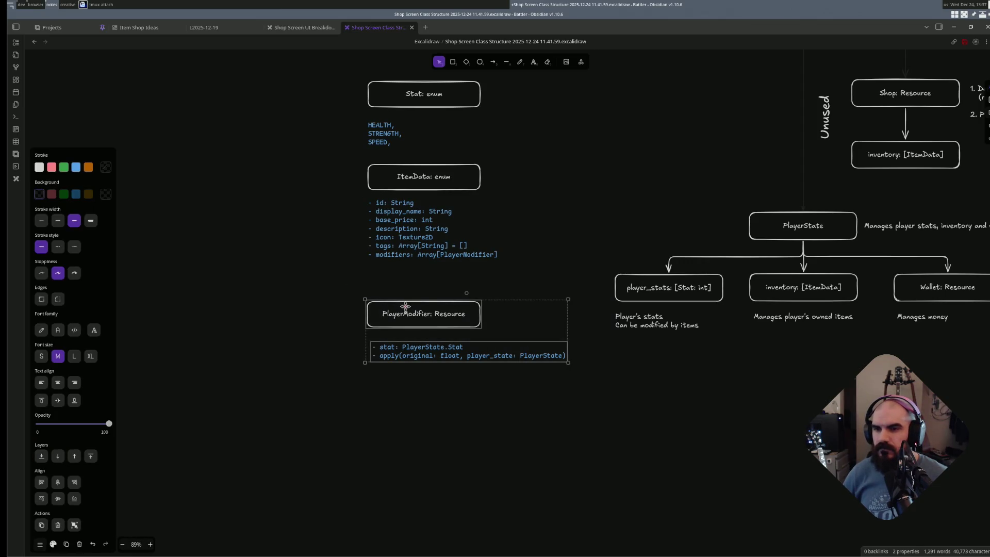
drag(415, 314, 415, 292)
click(487, 372)
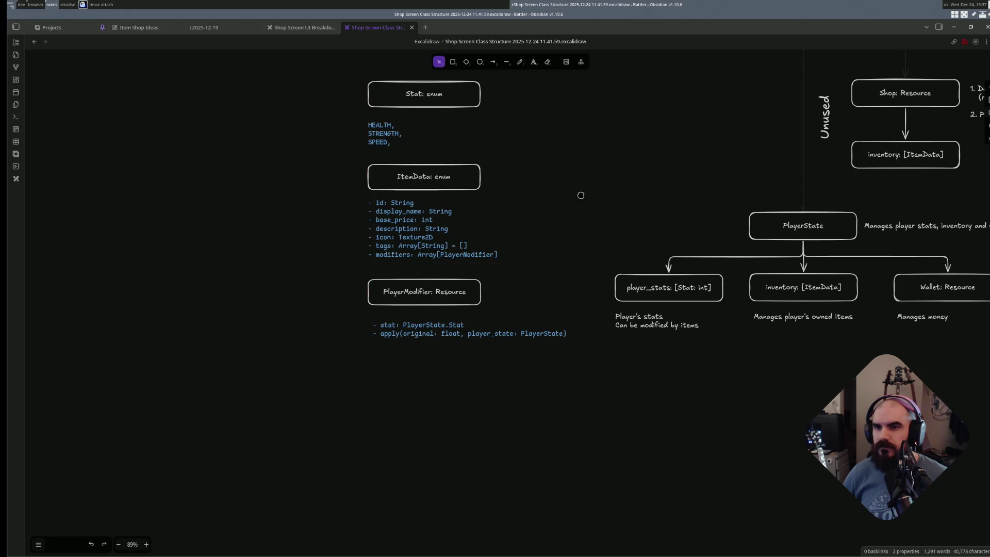
scroll(580, 195, up, 3)
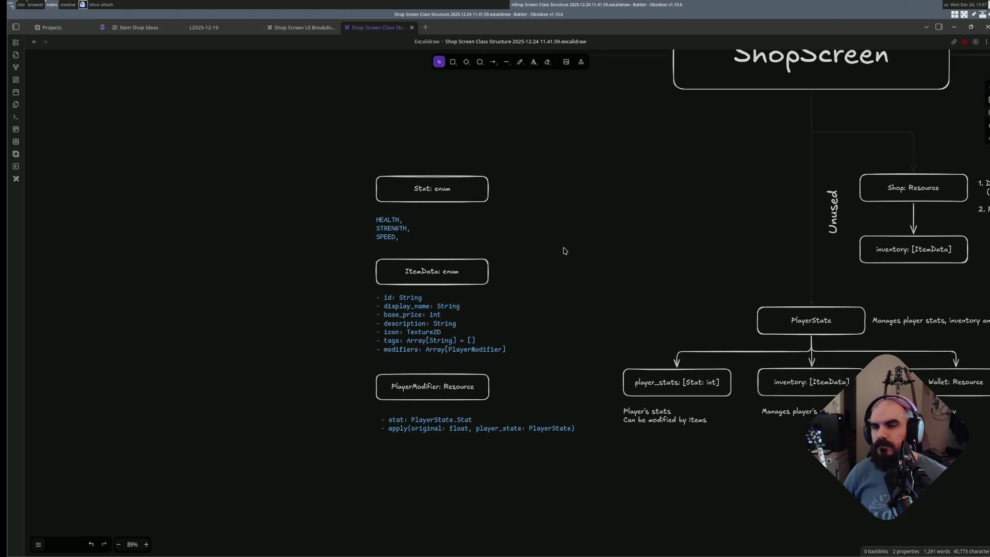
scroll(582, 292, down, 2)
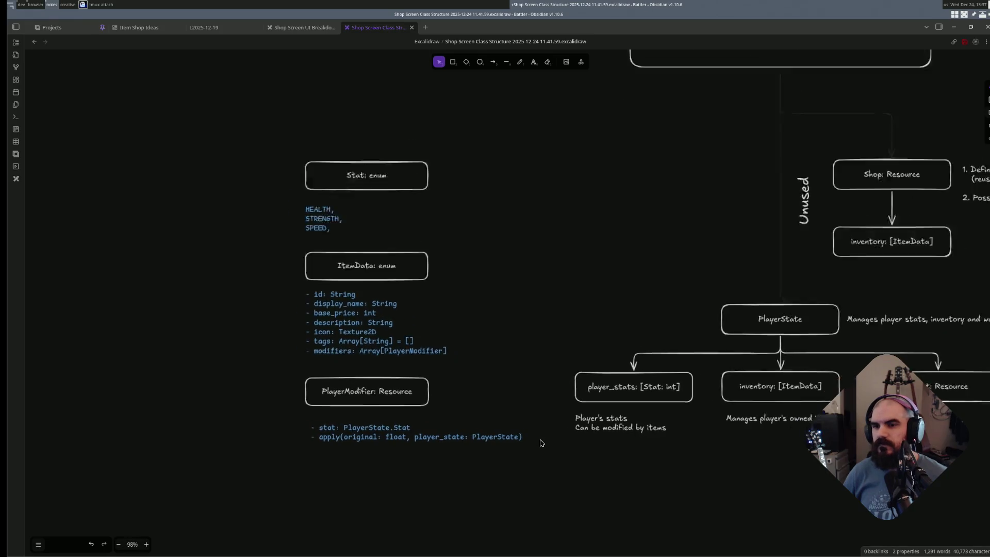
drag(542, 464, 310, 158)
scroll(502, 237, left, 3)
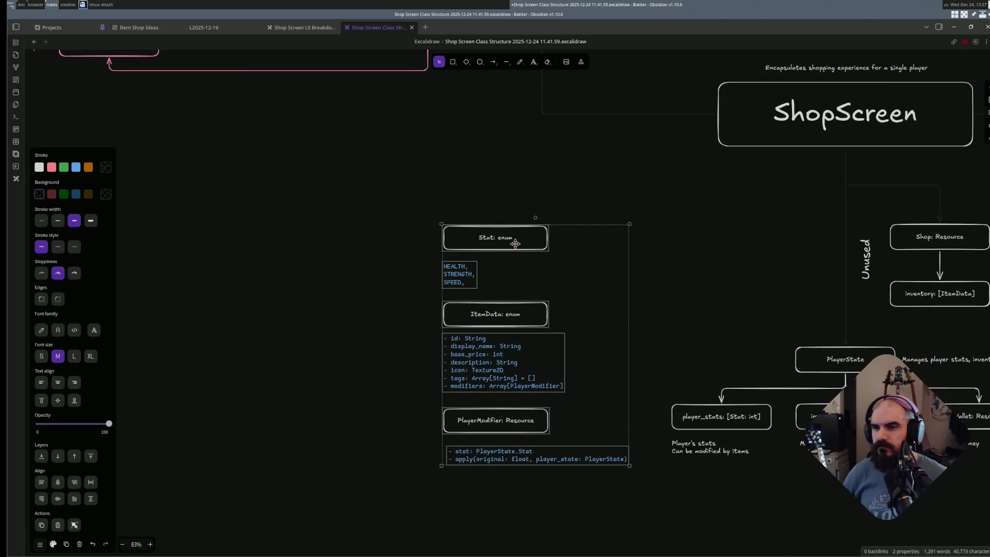
drag(503, 237, 342, 193)
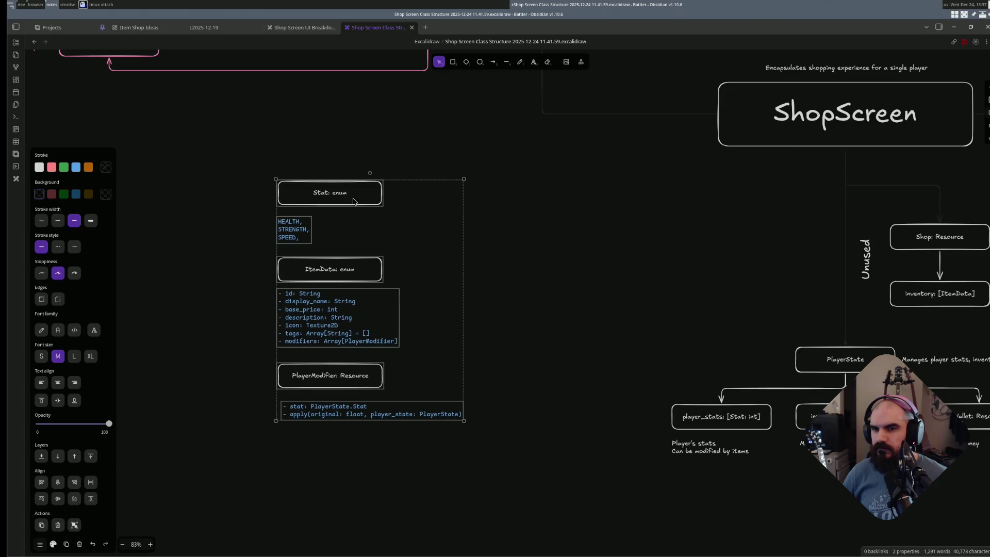
click(557, 277)
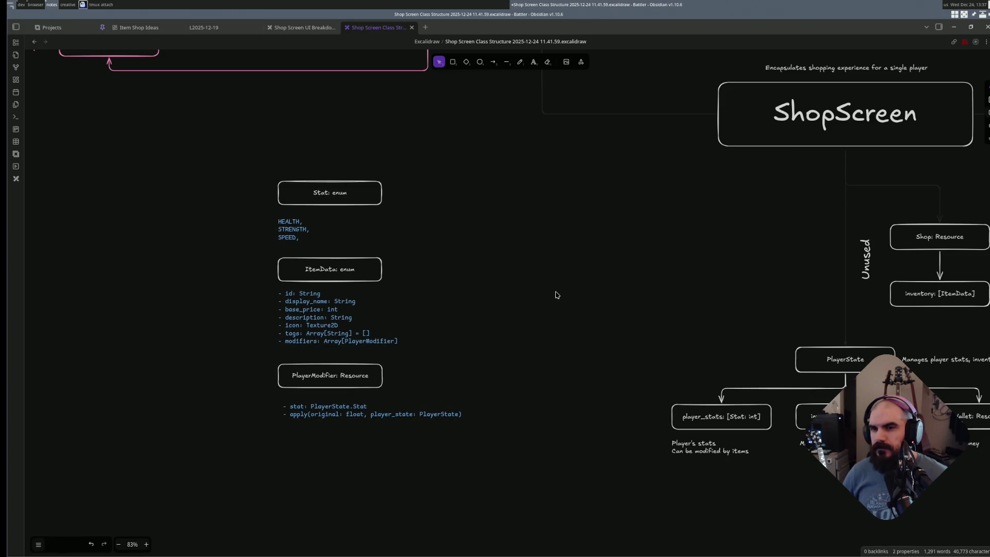
scroll(556, 294, up, 2)
scroll(604, 297, left, 3)
scroll(590, 449, down, 2)
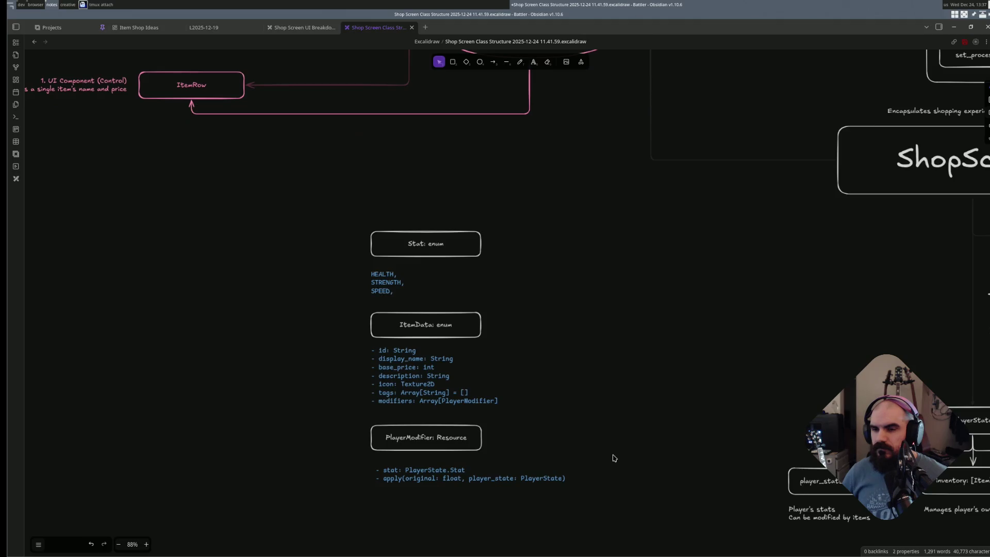
double_click(557, 287)
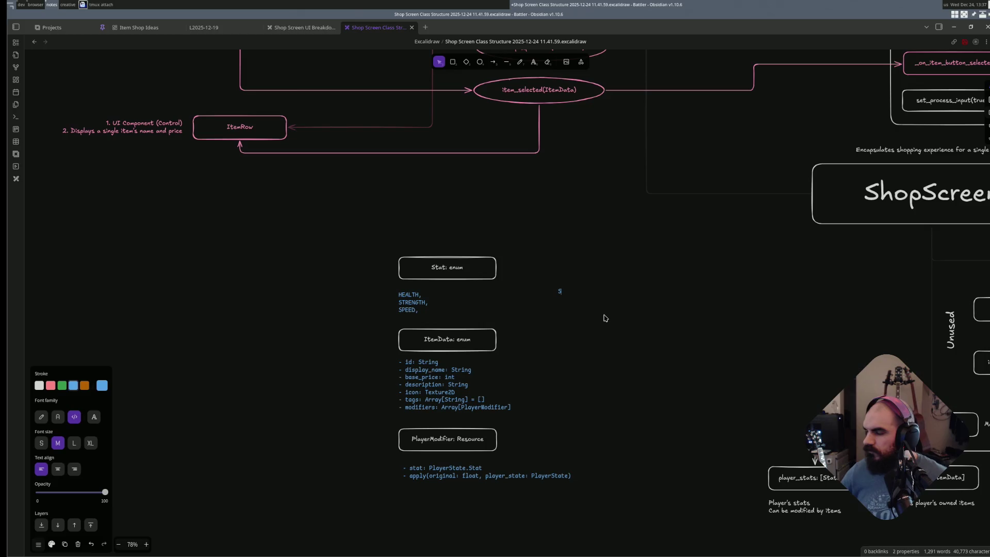
text(Somewhat unrelated)
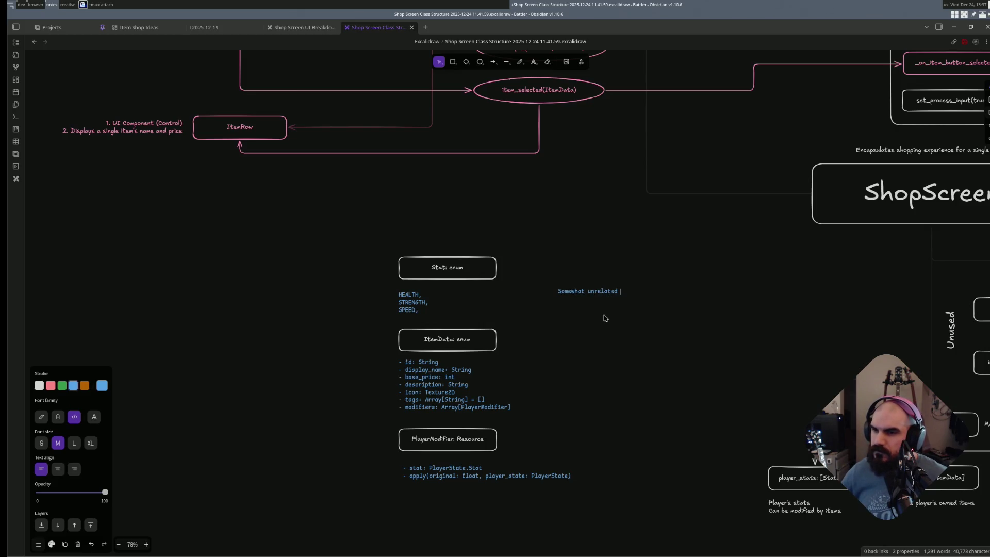
text(ses)
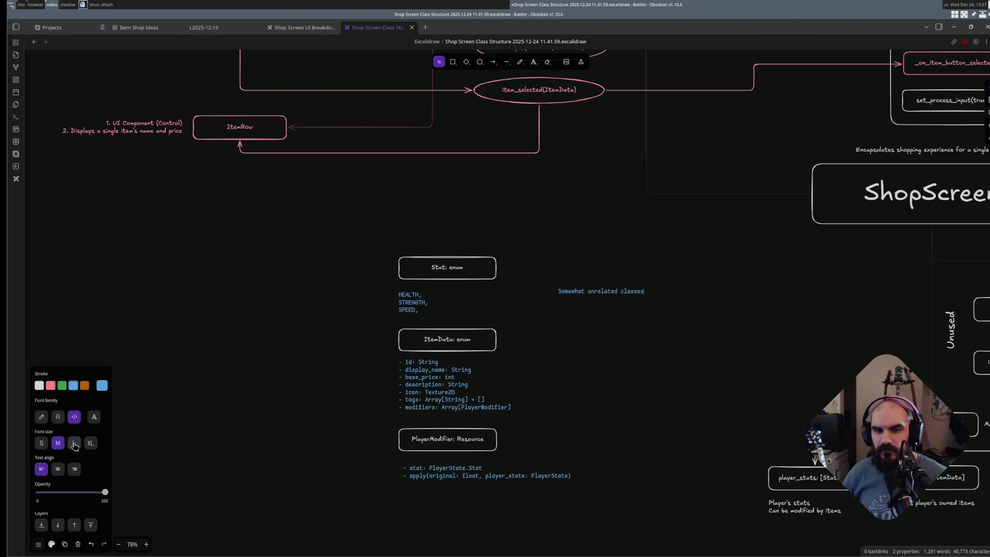
- Make the new label white, extra large and hand-drawn, and place it beside the ItemData box
click(73, 442)
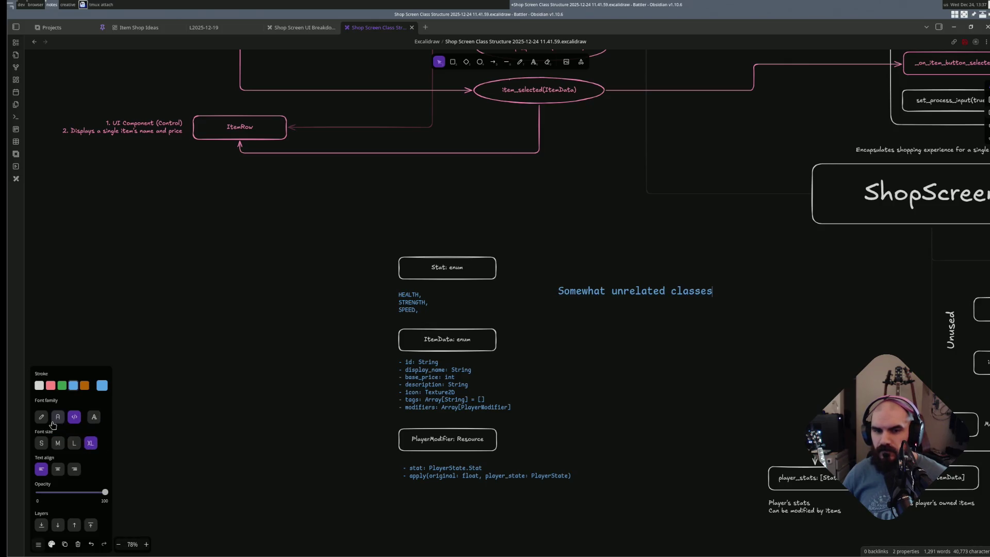
click(41, 416)
click(40, 386)
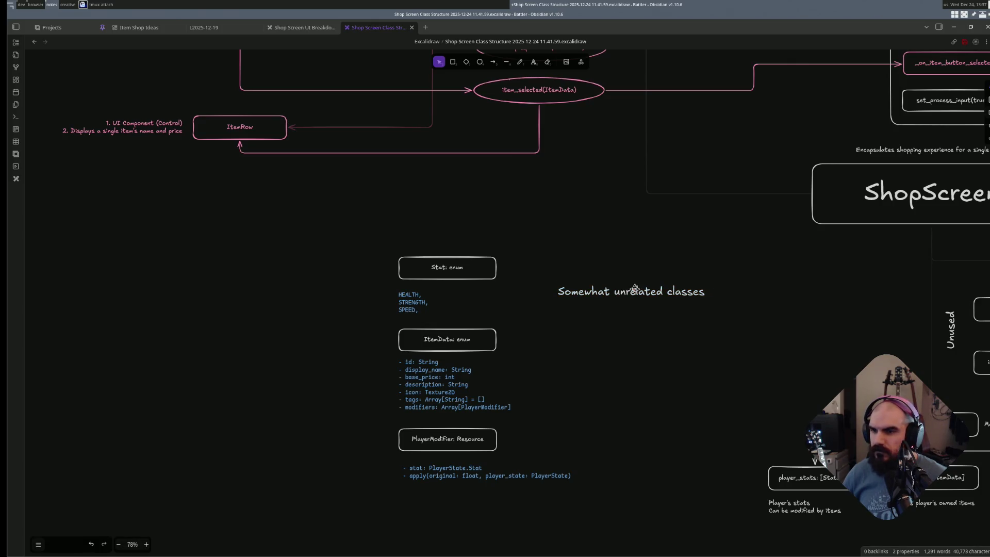
key(Escape)
drag(623, 290, 627, 342)
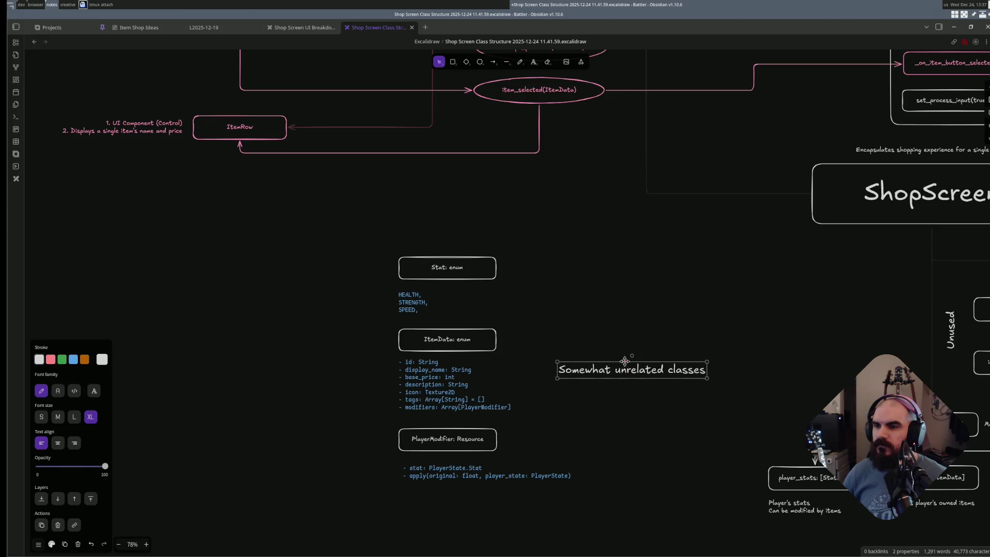
click(636, 371)
scroll(630, 389, right, 5)
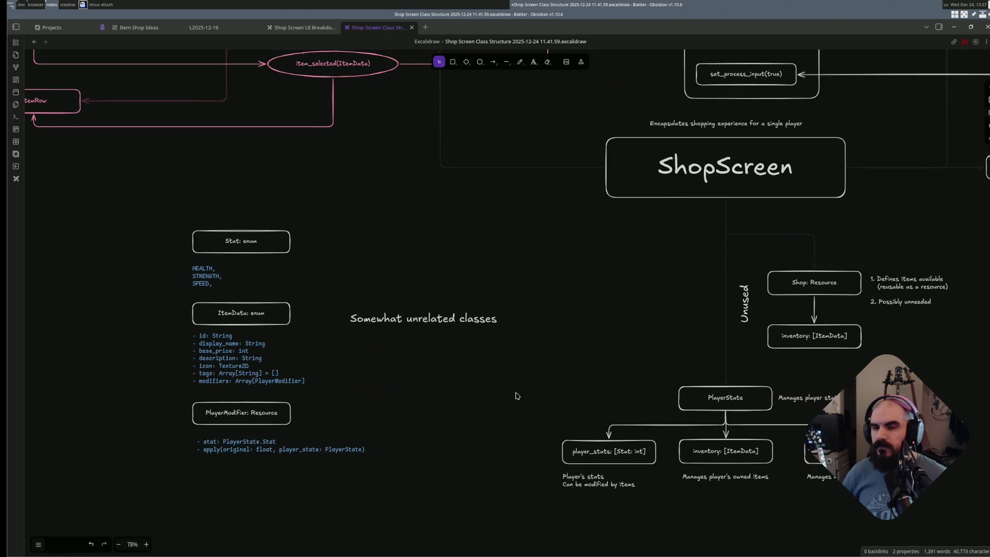
drag(424, 318, 433, 313)
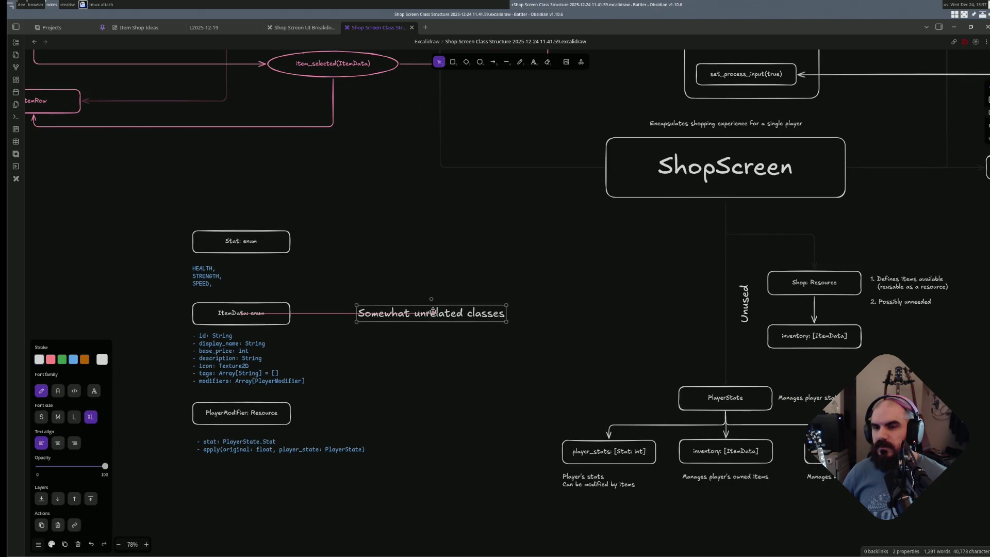
click(449, 338)
- Discard a second text line and reword the label to 'Not strictly shop related'
key(t)
click(378, 331)
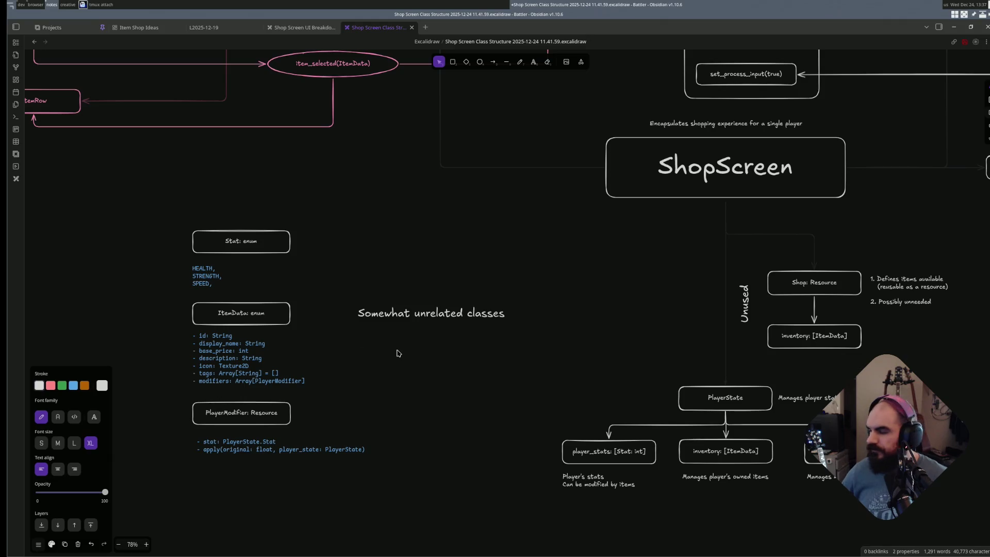
text(Not related)
key(ctrl+BackSpace)
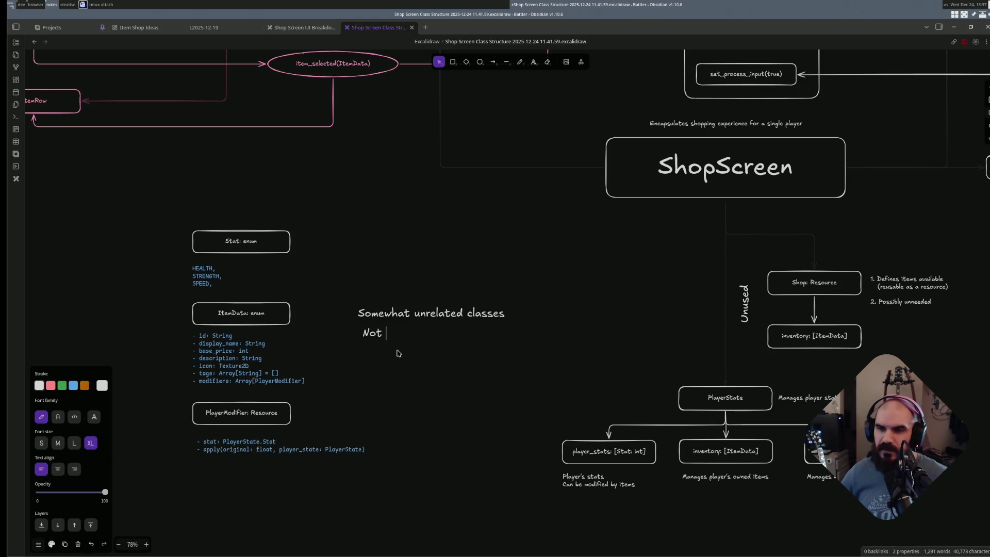
key(Escape)
key(Delete)
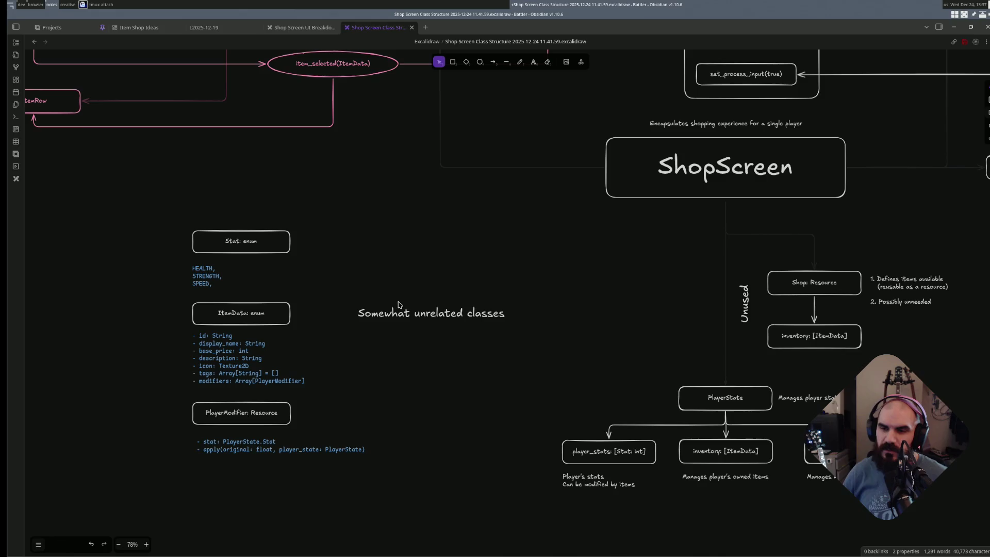
click(408, 311)
text(Not r)
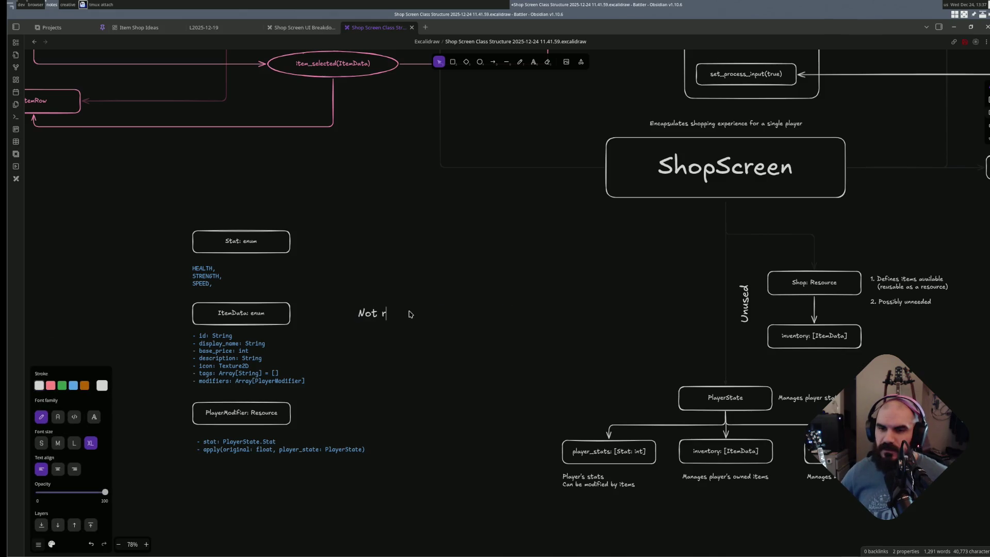
text(shop)
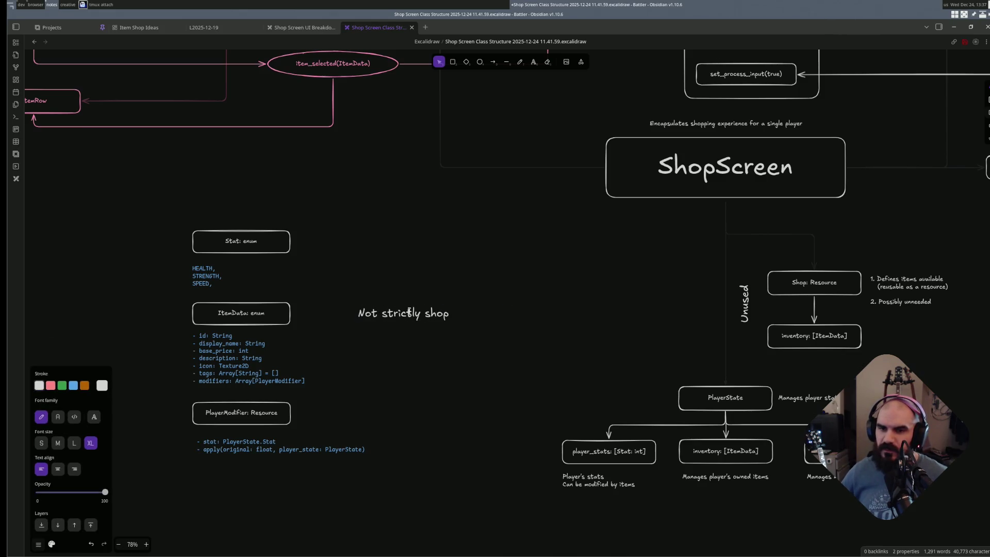
text( delate)
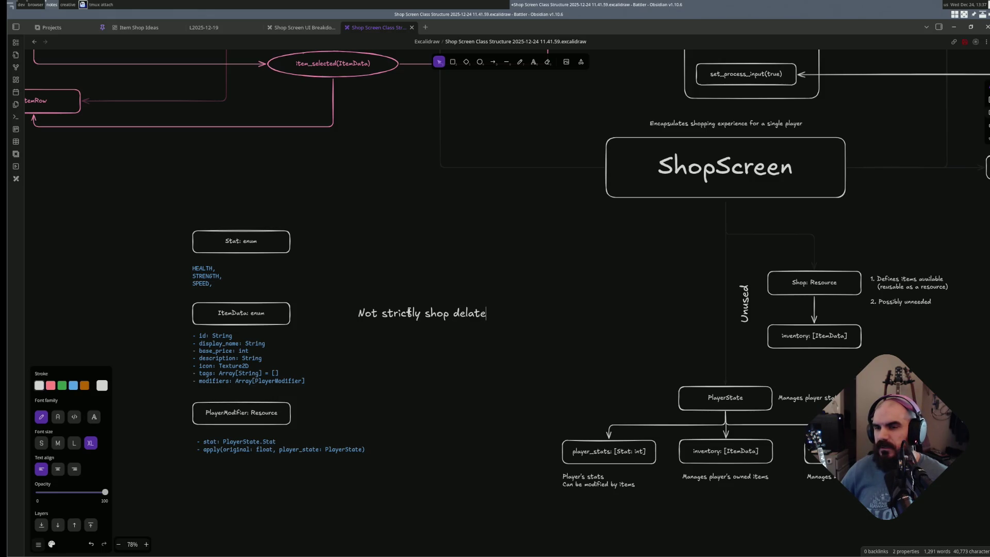
text(d)
key(Escape)
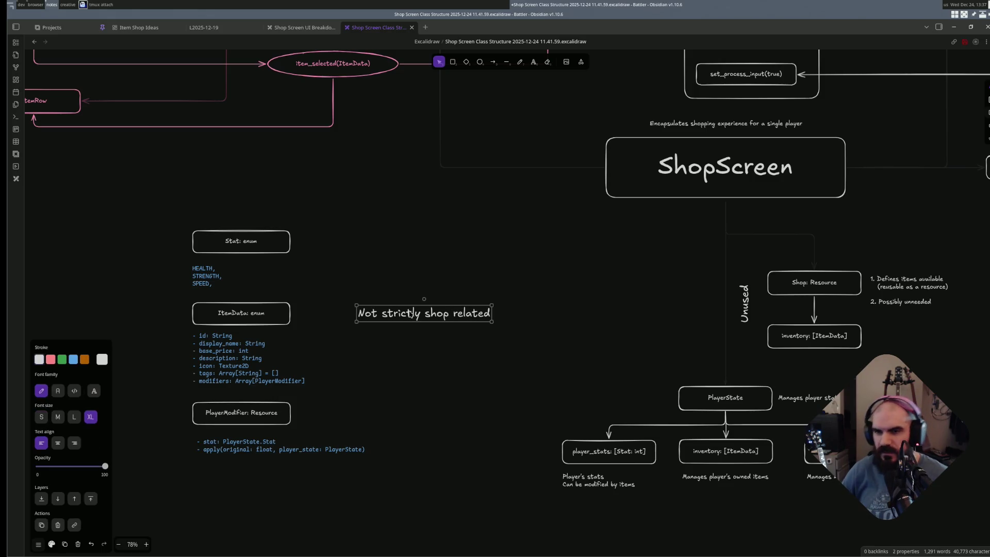
click(419, 364)
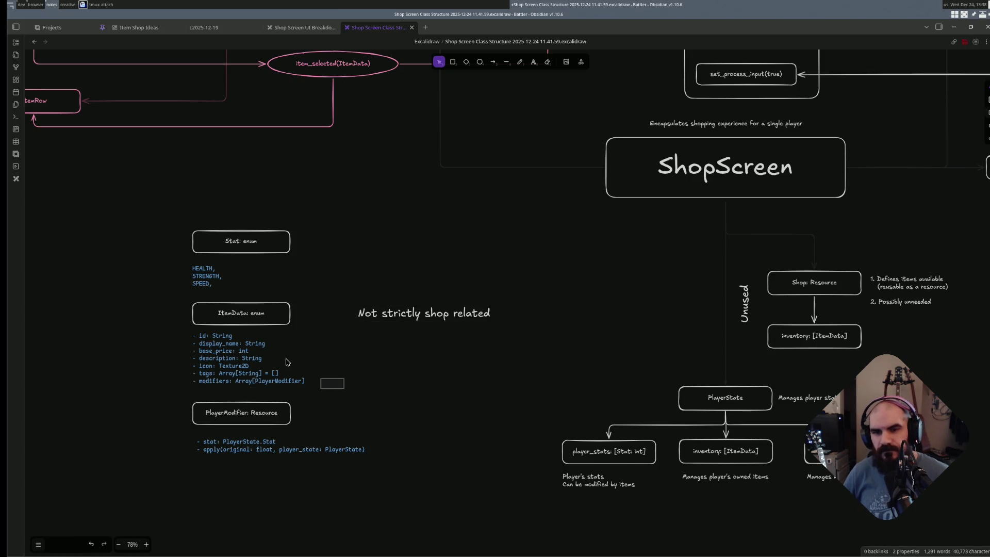
- Move the ItemData group right and bring the heading above the class column
drag(346, 390, 141, 299)
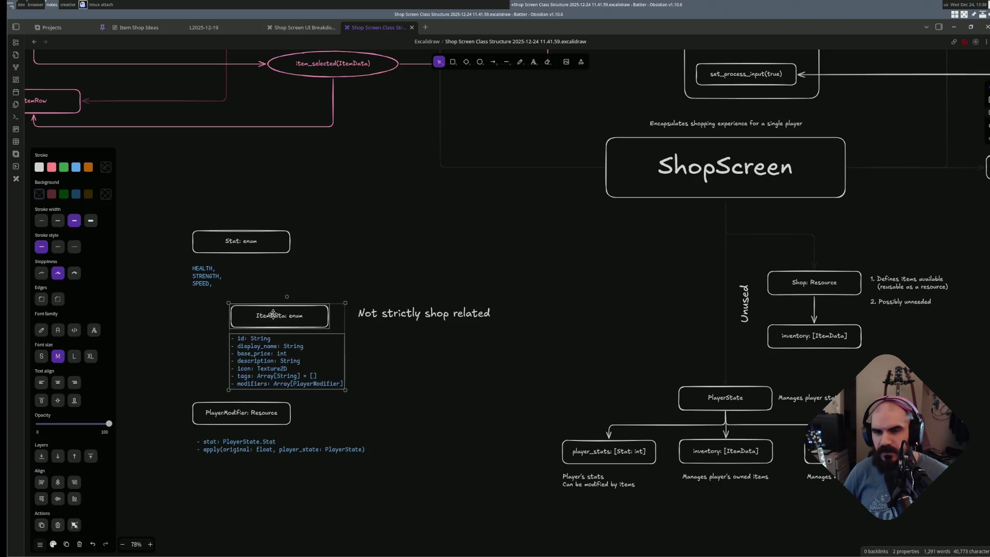
click(375, 331)
mouse_move(217, 312)
mouse_down()
mouse_move(447, 312)
mouse_move(270, 191)
mouse_up()
drag(421, 510, 179, 346)
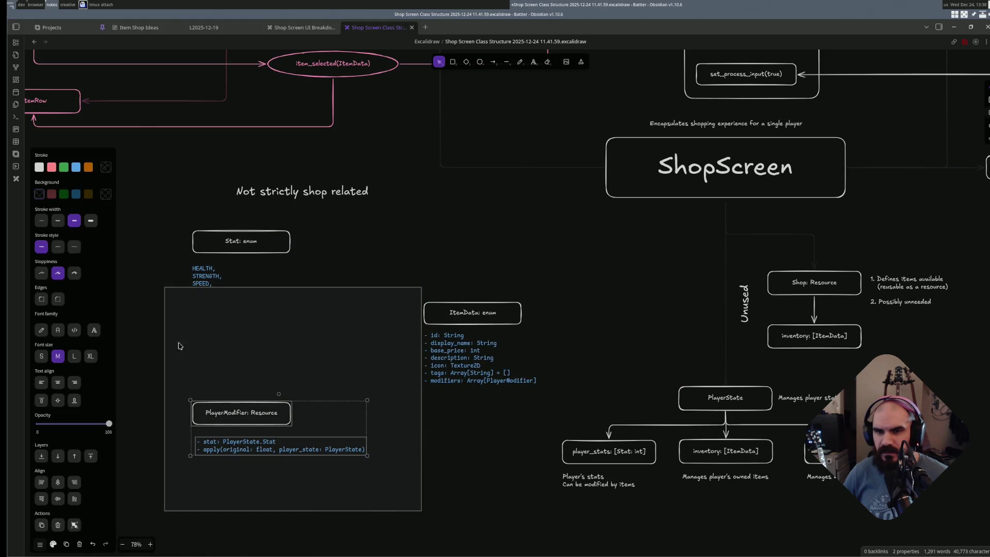
mouse_move(242, 412)
mouse_down()
mouse_move(242, 356)
mouse_move(255, 412)
mouse_move(225, 312)
mouse_up()
click(268, 437)
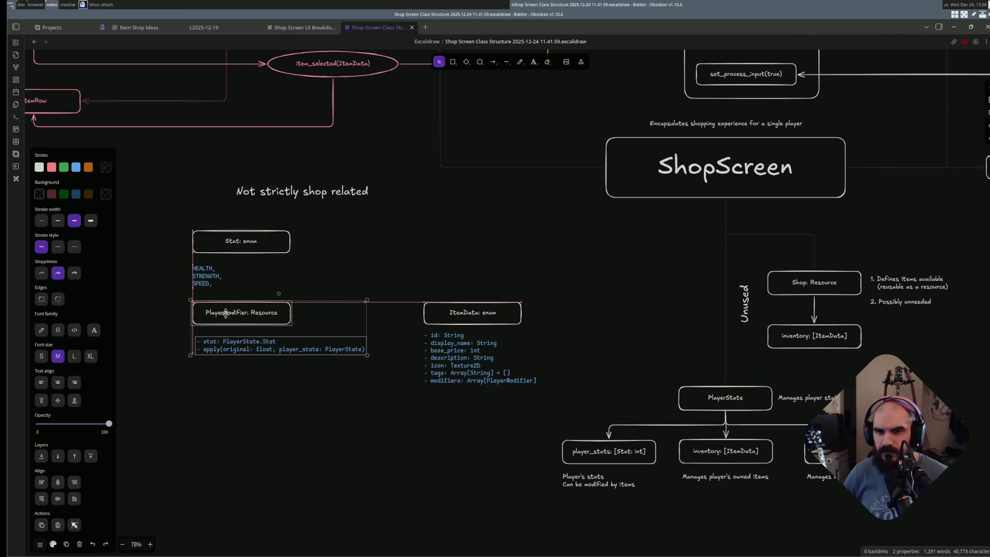
- Shift the Stat and PlayerModifier group down-right with the heading set above them
drag(399, 435, 156, 210)
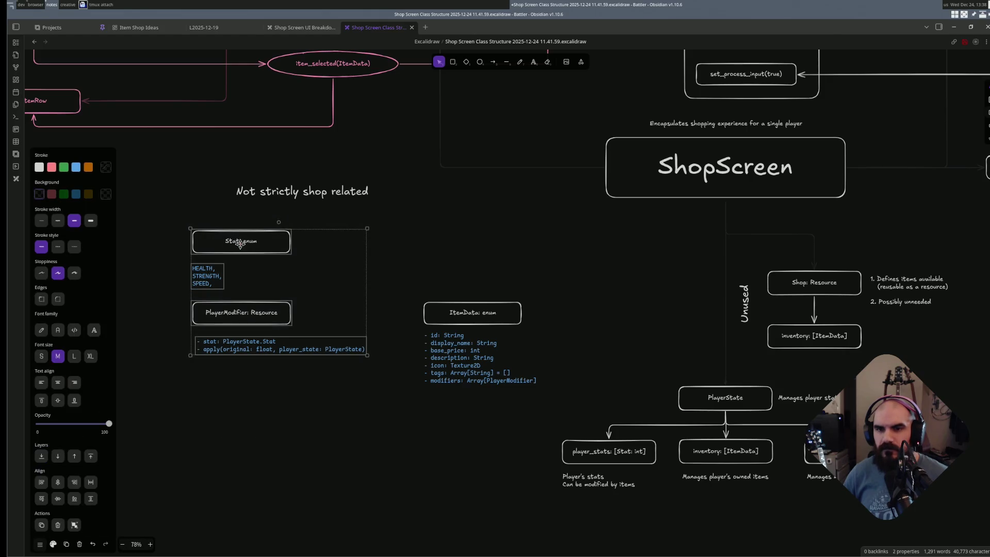
drag(240, 244, 265, 292)
click(307, 216)
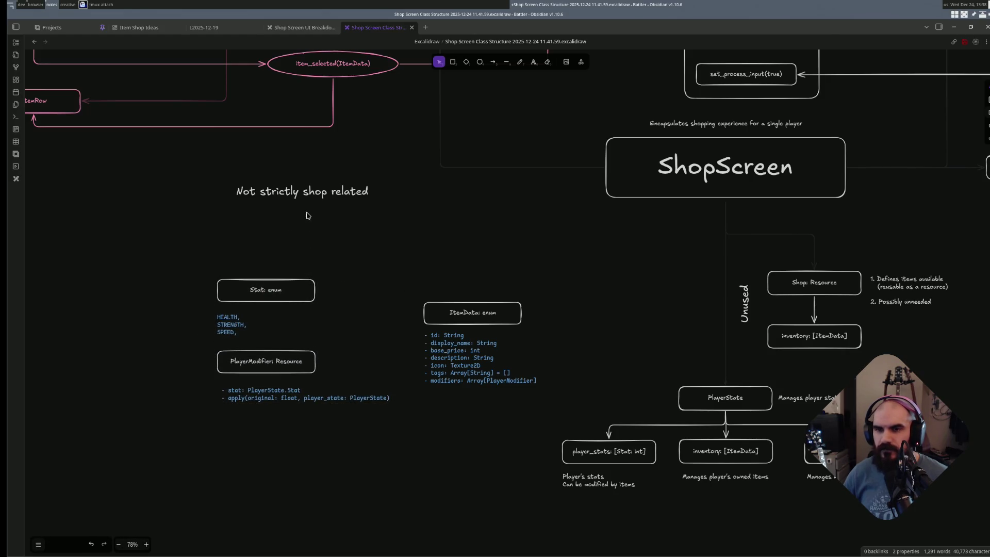
drag(310, 194, 291, 258)
click(382, 280)
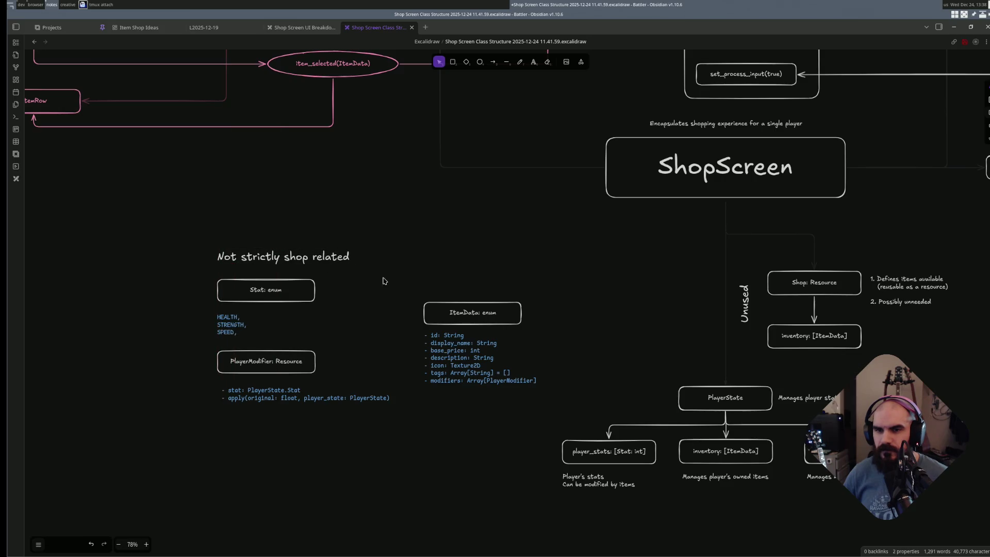
drag(407, 447, 167, 205)
click(433, 279)
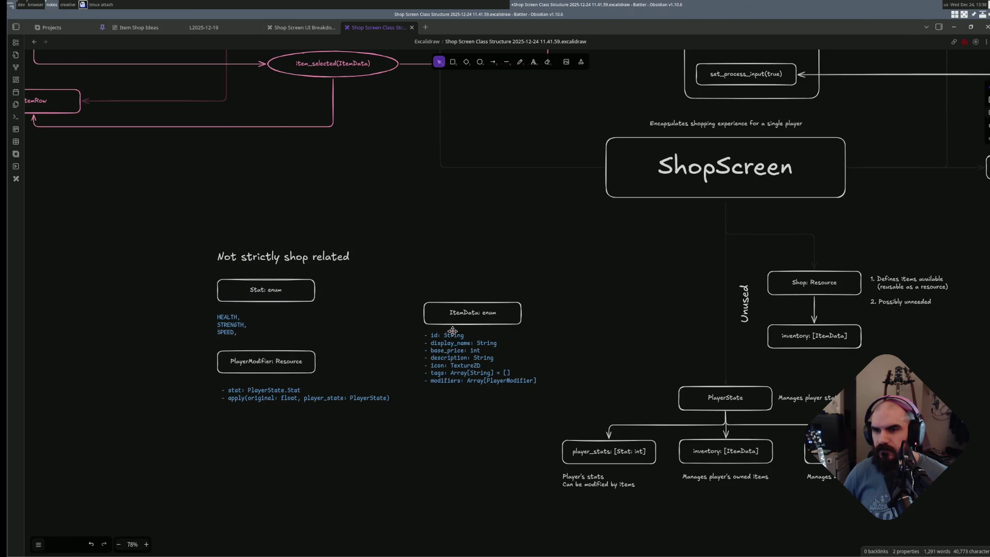
- Align ItemData beside the headed group, nudging both groups right into place
click(453, 331)
click(474, 435)
mouse_move(566, 277)
mouse_down()
mouse_move(431, 433)
mouse_move(400, 435)
mouse_up()
drag(467, 358, 496, 325)
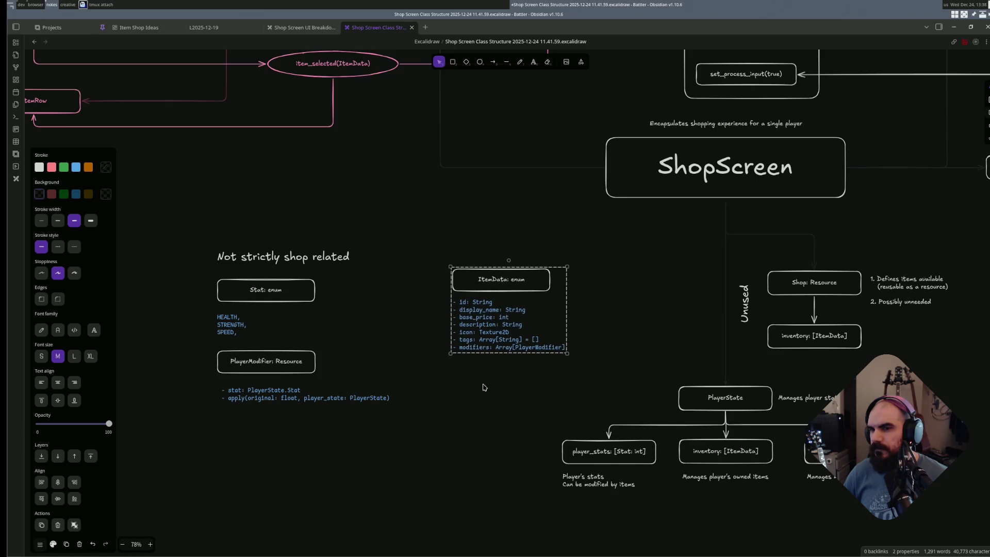
click(483, 387)
drag(420, 460, 183, 219)
drag(266, 302, 294, 288)
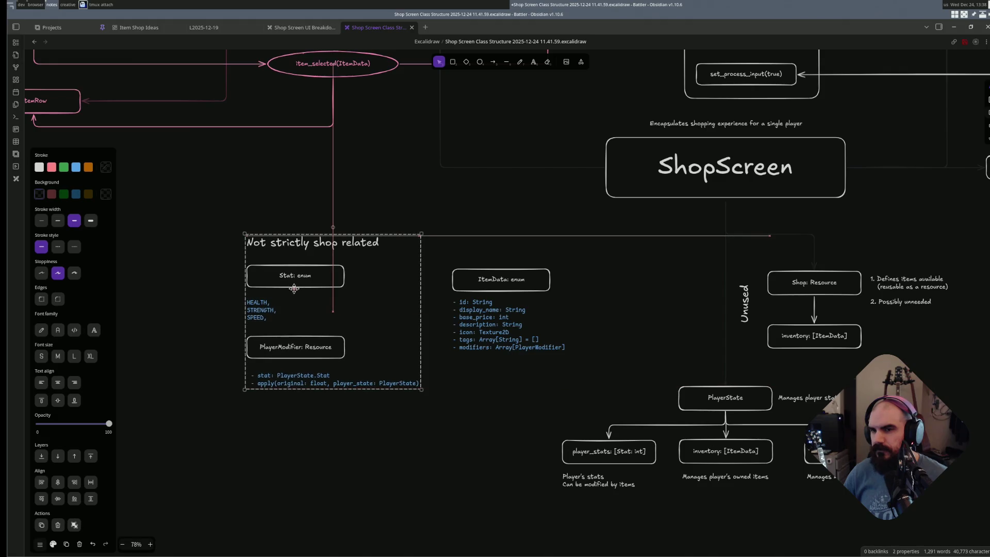
click(441, 364)
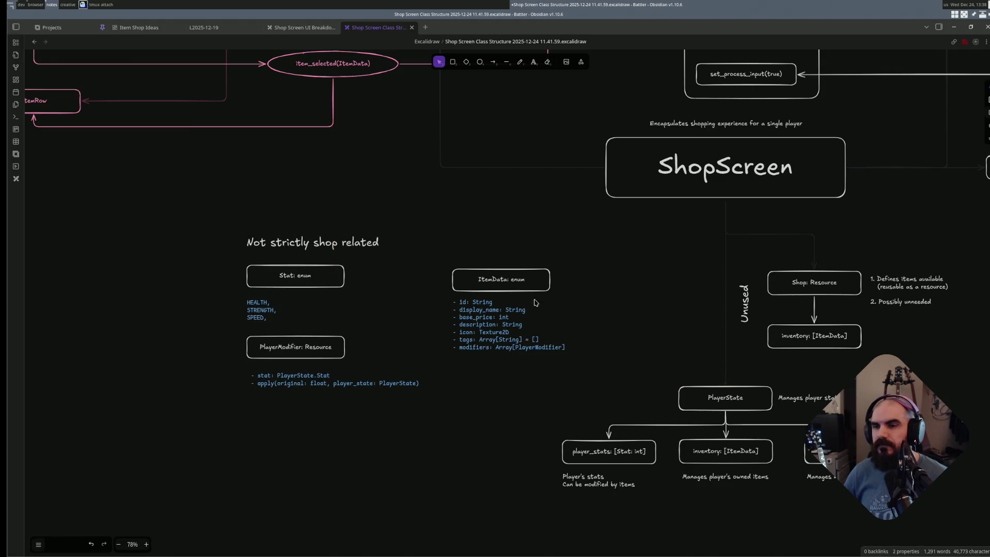
drag(492, 310, 513, 310)
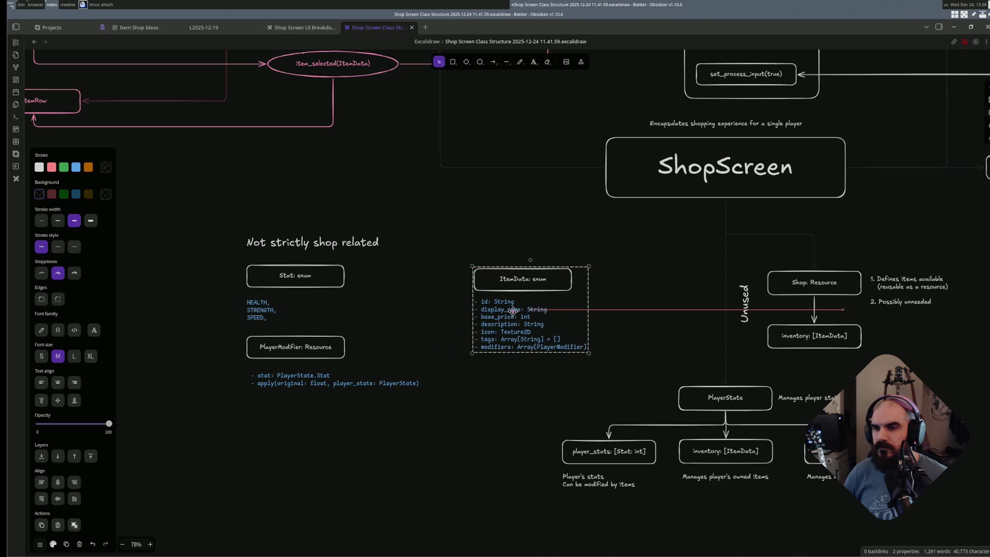
click(515, 364)
- Draw an arrow from ItemData to Stat
key(a)
mouse_move(475, 280)
mouse_down()
mouse_move(407, 270)
mouse_move(341, 277)
mouse_up()
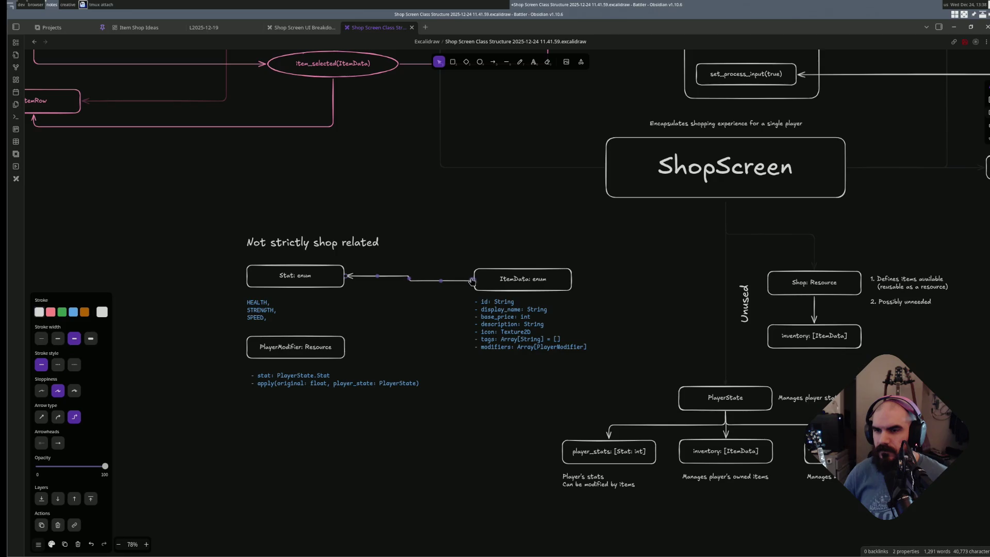
- Set the ItemData-to-Stat arrow's stroke to a dim grey
key(s)
scroll(464, 319, up, 5)
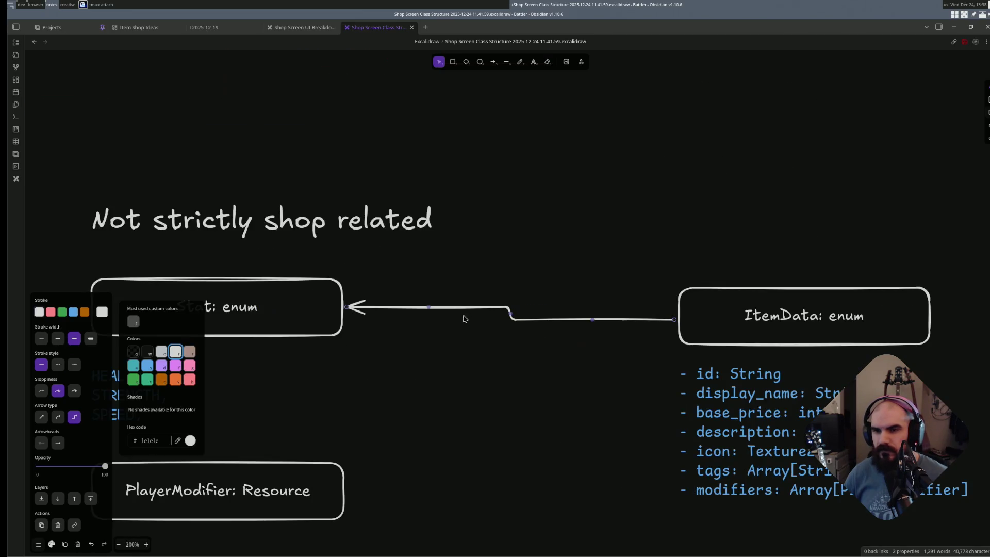
key(s)
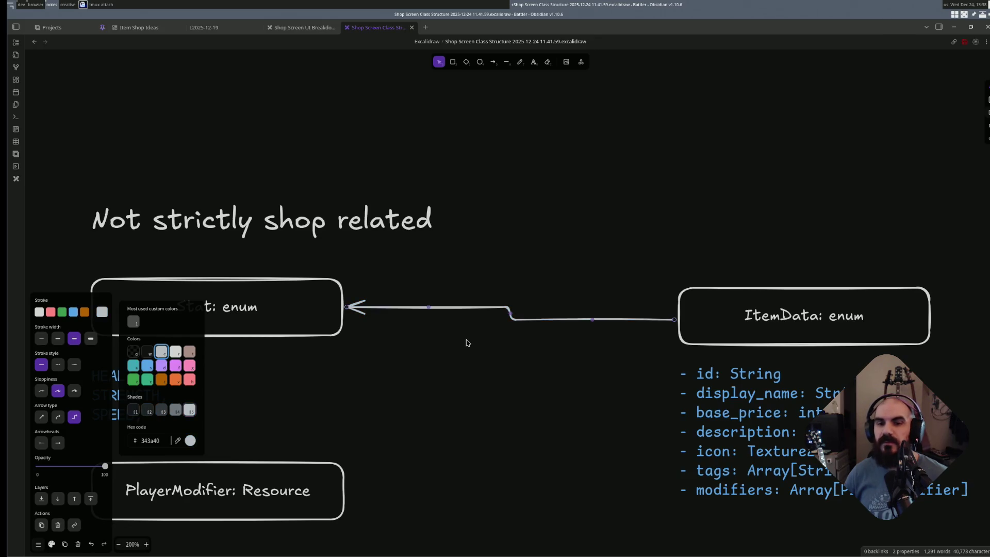
key(r)
key(1)
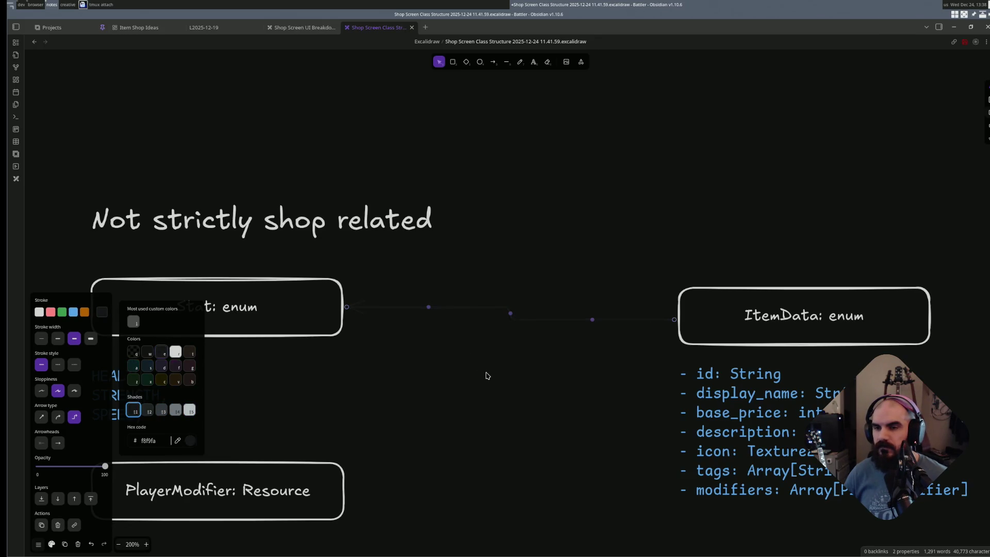
key(2)
scroll(480, 374, down, 5)
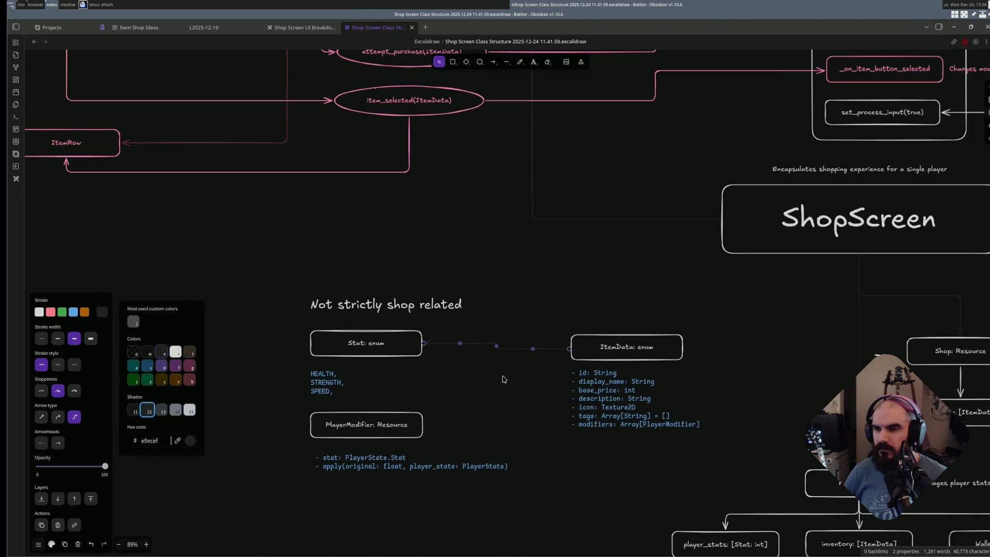
- Draw a second grey arrow from ItemData to PlayerModifier and nudge ItemData slightly up
key(a)
drag(566, 349, 426, 430)
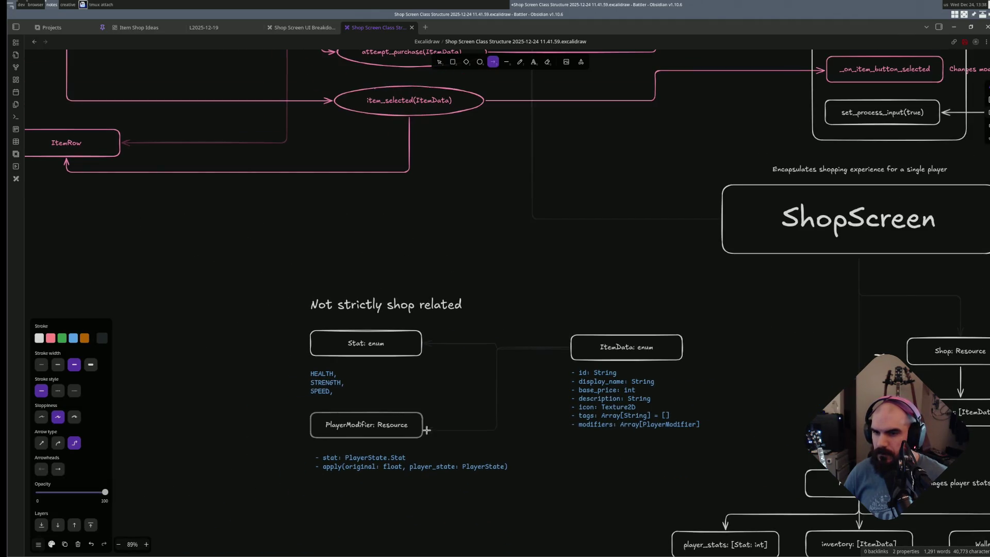
click(561, 366)
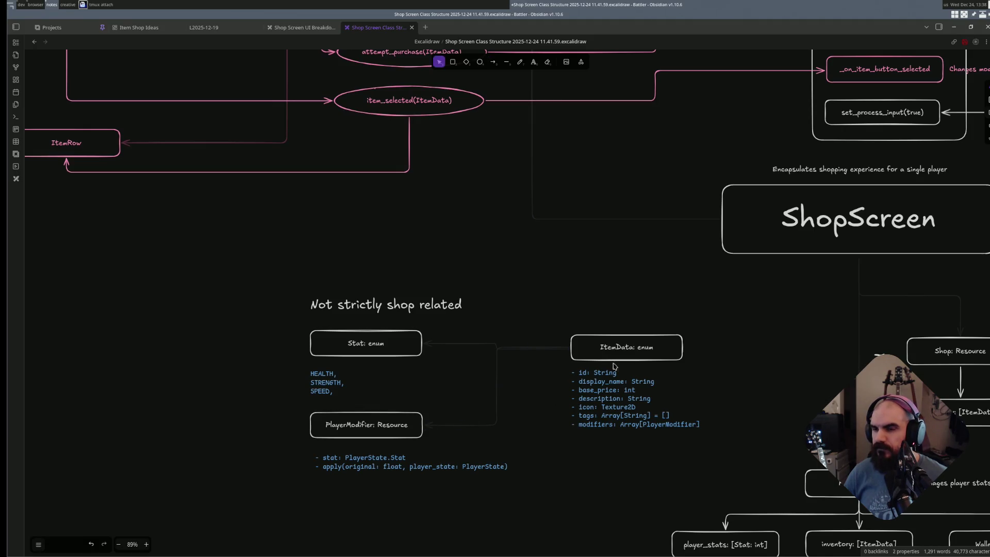
click(646, 346)
drag(632, 354, 631, 348)
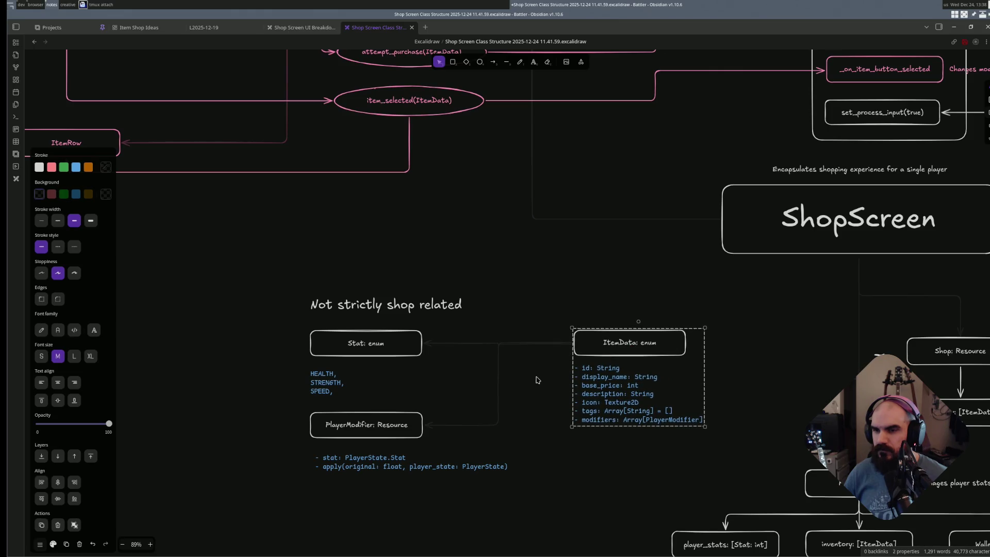
click(574, 432)
scroll(596, 448, down, 1)
scroll(607, 452, down, 1)
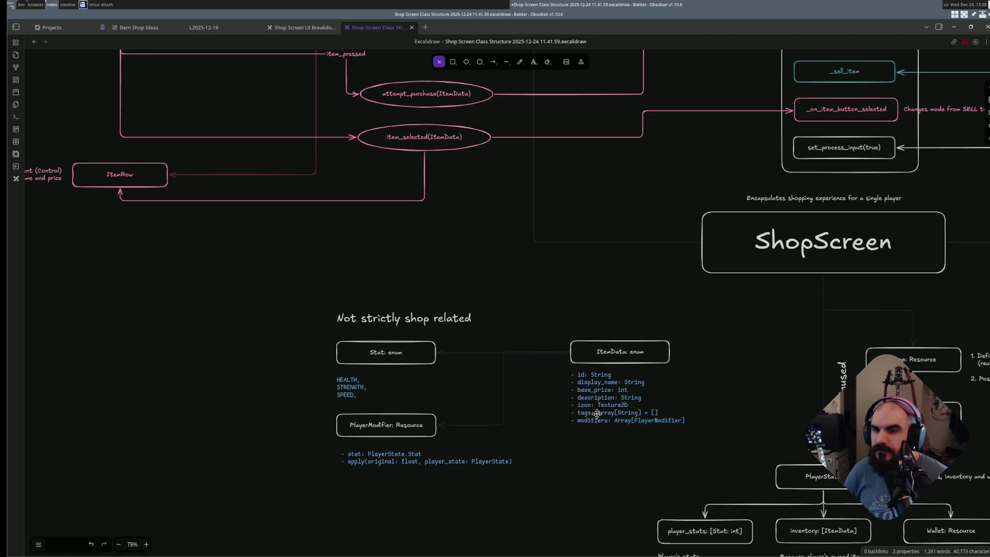
scroll(596, 418, down, 2)
scroll(560, 407, right, 5)
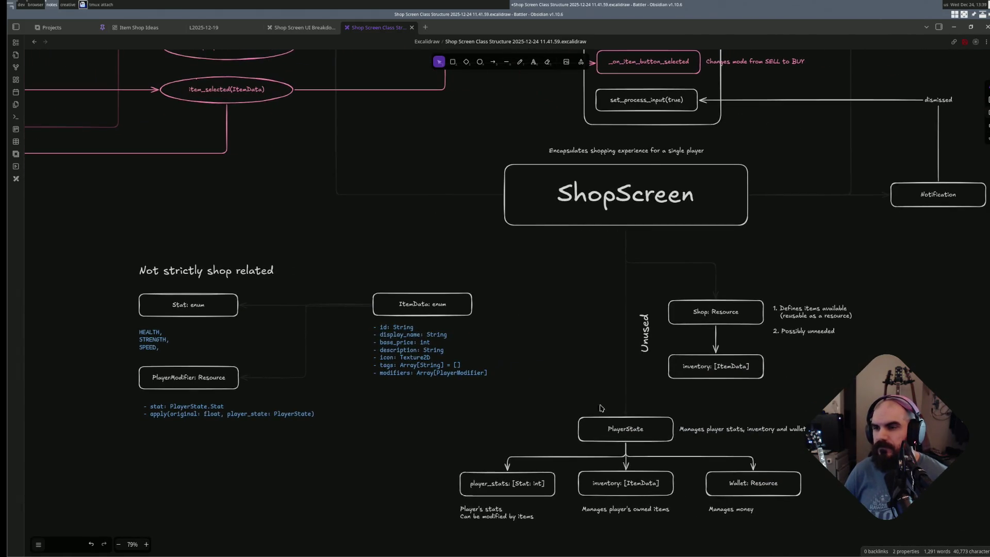
scroll(696, 372, right, 4)
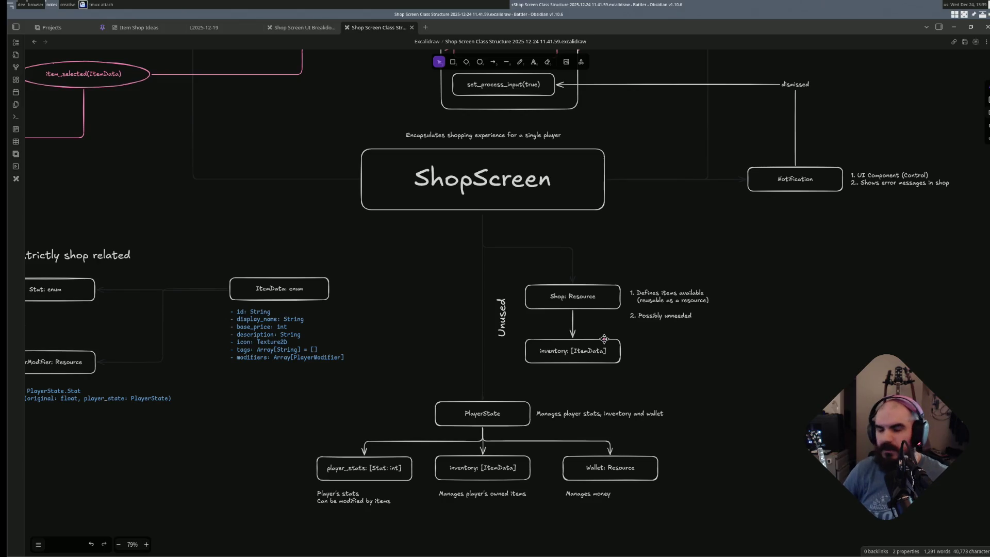
ctrl+scroll(515, 323, down, 2)
ctrl+scroll(516, 324, down, 1)
scroll(533, 341, up, 3)
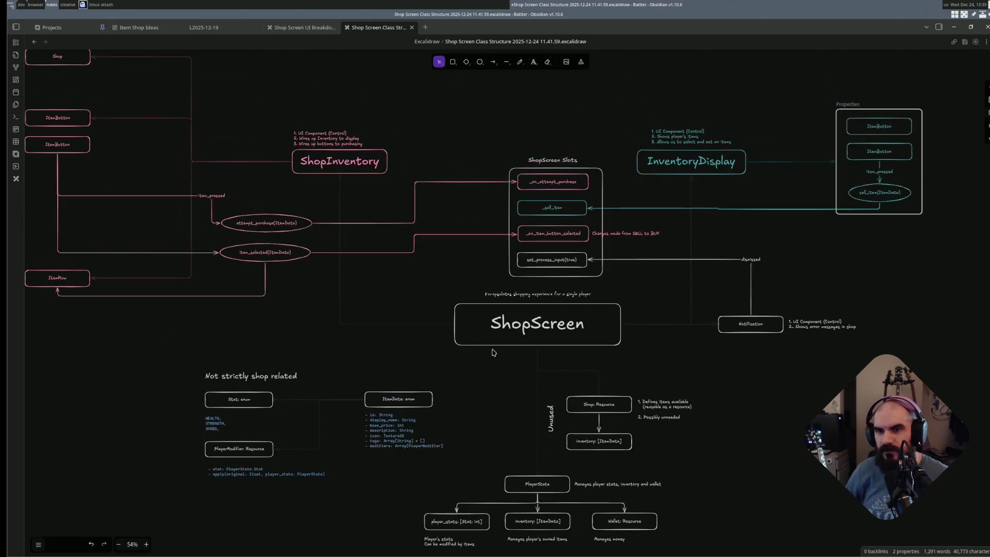
scroll(560, 360, left, 3)
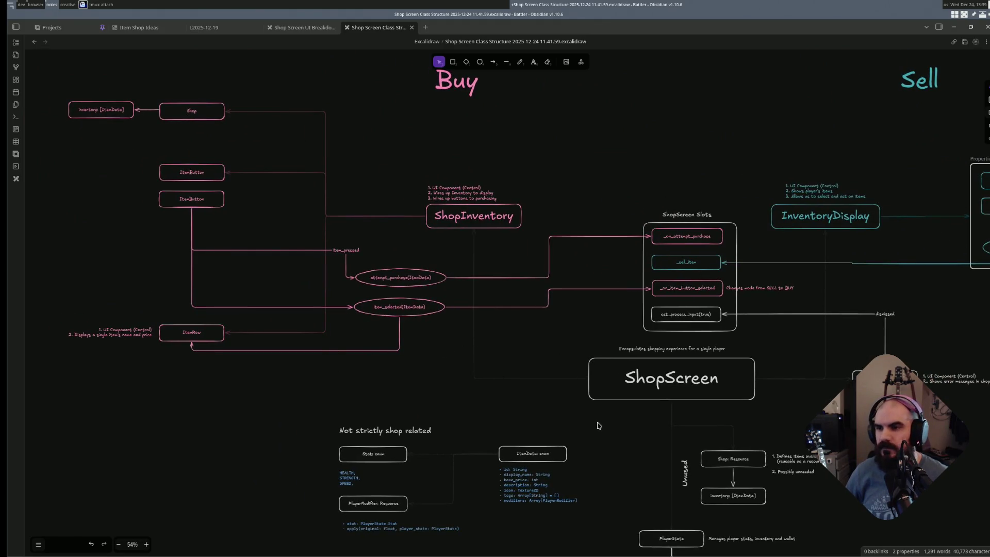
- Move the Buy heading down to sit just above ShopInventory
drag(709, 420, 571, 406)
scroll(694, 446, down, 1)
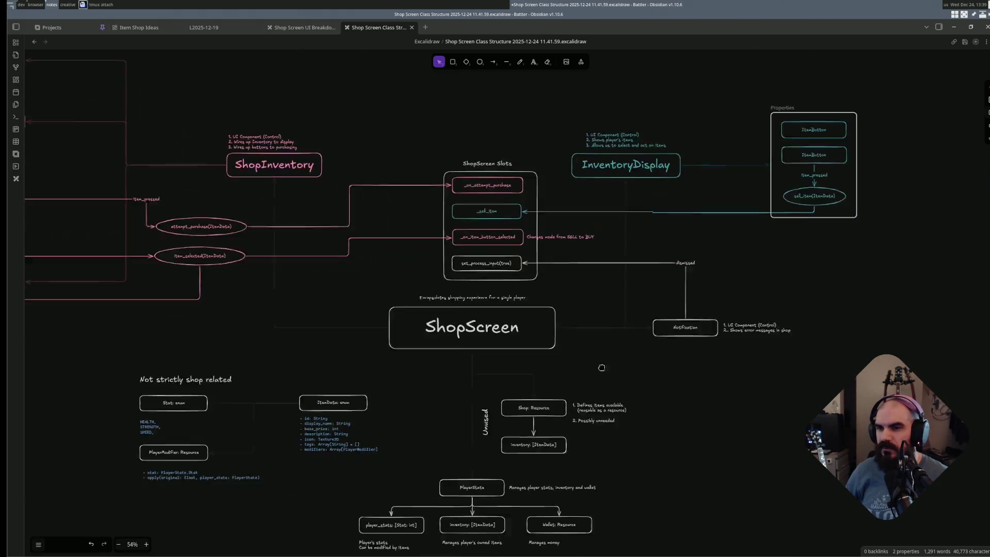
scroll(581, 227, down, 3)
scroll(674, 423, up, 3)
scroll(686, 415, up, 1)
scroll(685, 415, up, 1)
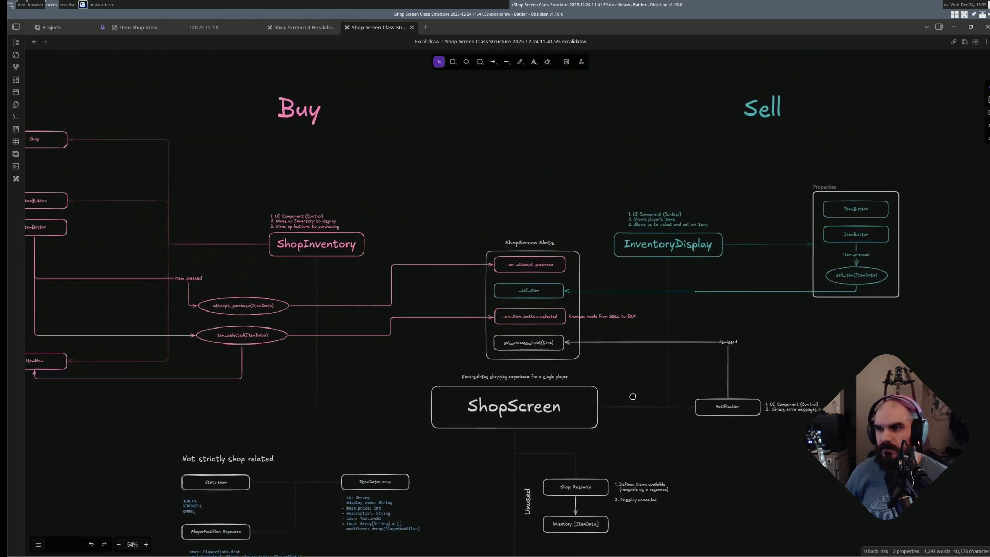
scroll(396, 286, up, 3)
drag(325, 225, 329, 280)
click(711, 232)
- Move the Sell heading down to sit just above InventoryDisplay
click(771, 210)
drag(772, 210, 669, 287)
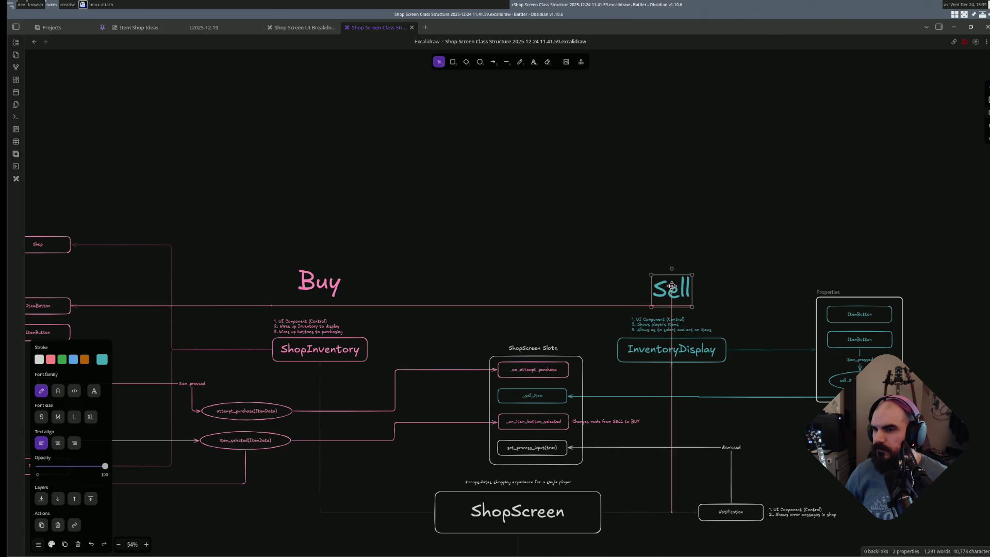
drag(669, 287, 670, 288)
click(630, 290)
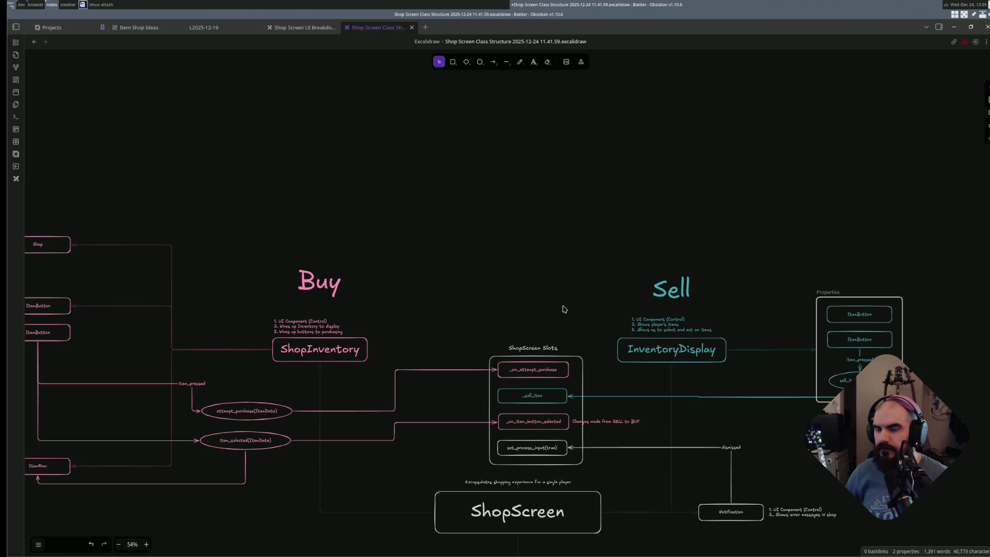
scroll(563, 310, down, 2)
ctrl+scroll(571, 417, up, 2)
scroll(570, 416, down, 2)
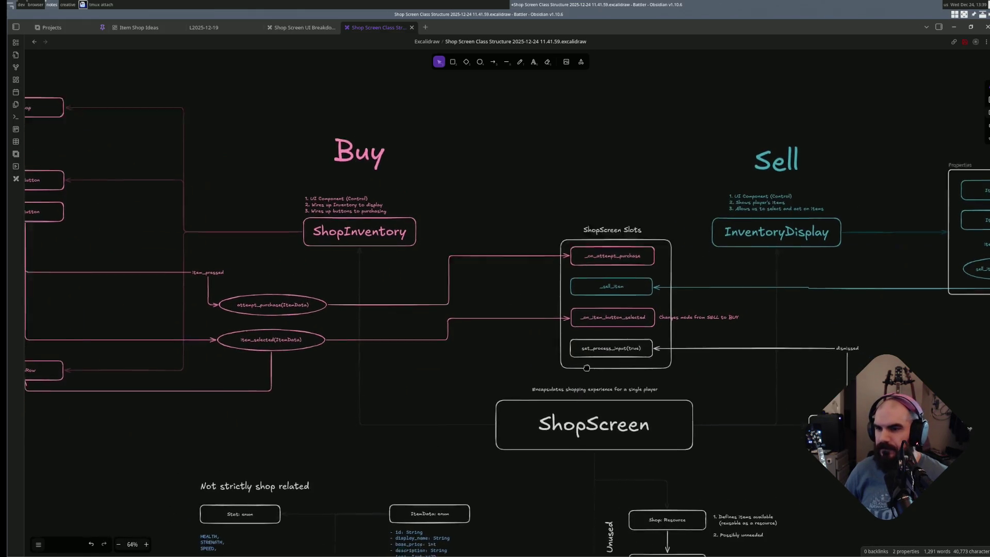
scroll(576, 402, down, 2)
scroll(584, 382, down, 1)
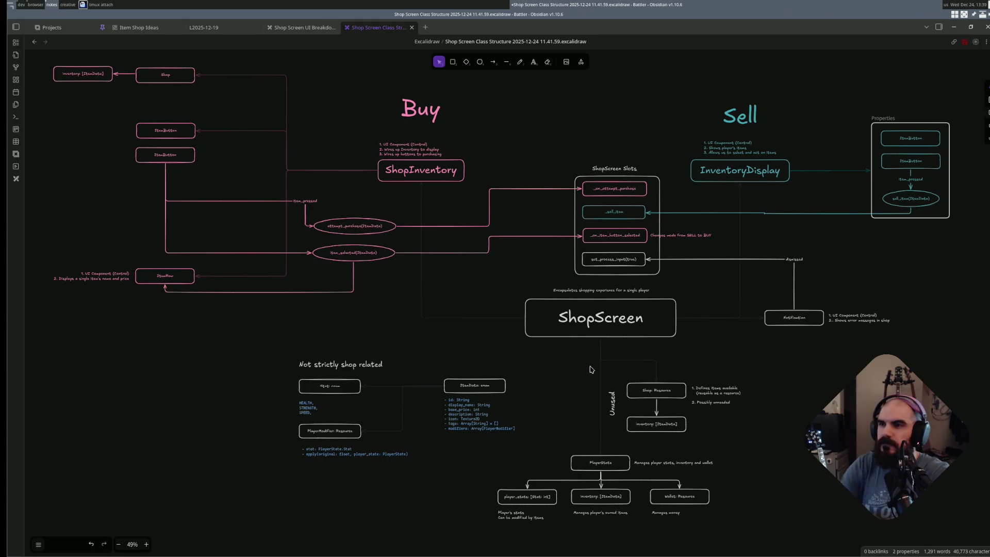
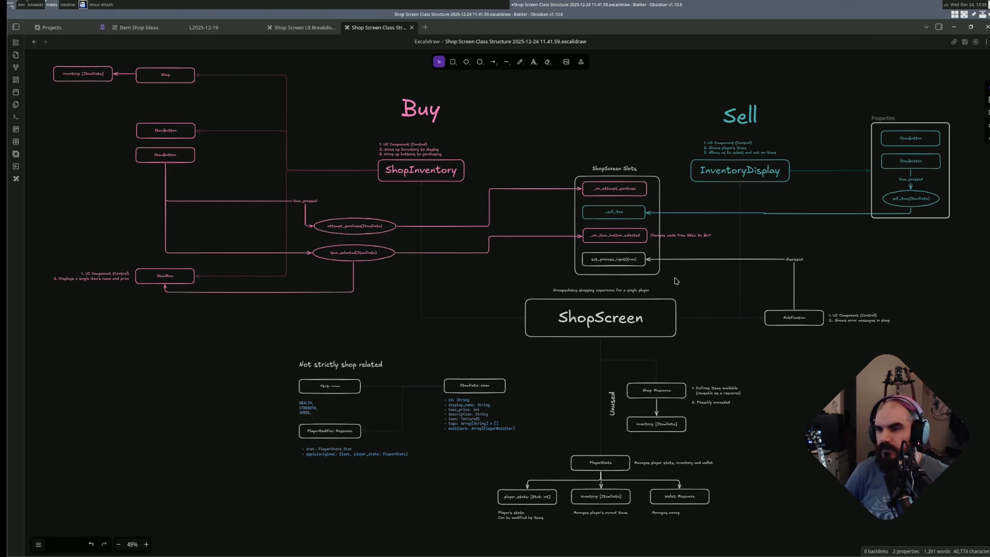
- Nudge the ShopScreen Slots outline and its contents into position, resizing the outline slightly
mouse_move(685, 275)
mouse_down()
mouse_move(593, 224)
mouse_move(552, 134)
mouse_up()
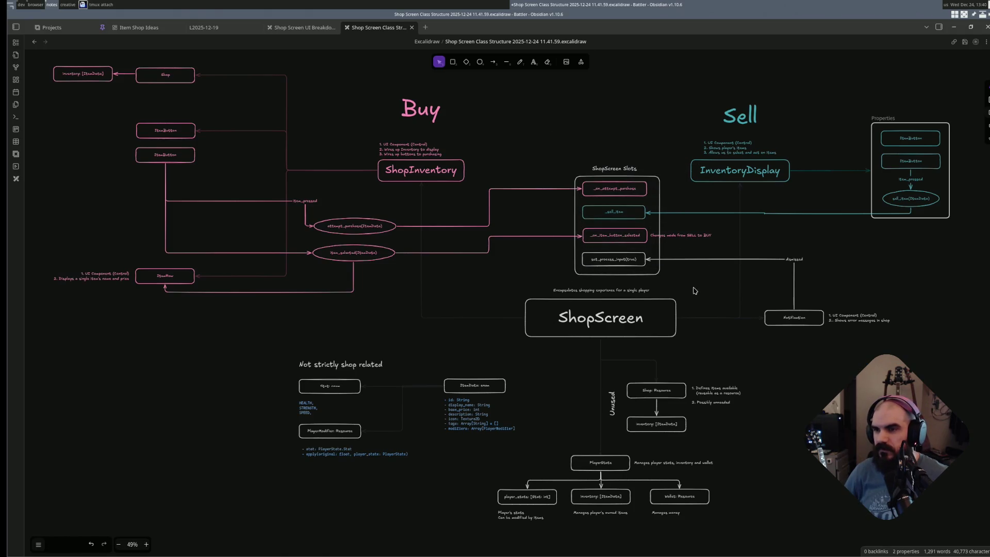
drag(696, 291, 561, 141)
drag(625, 243, 611, 246)
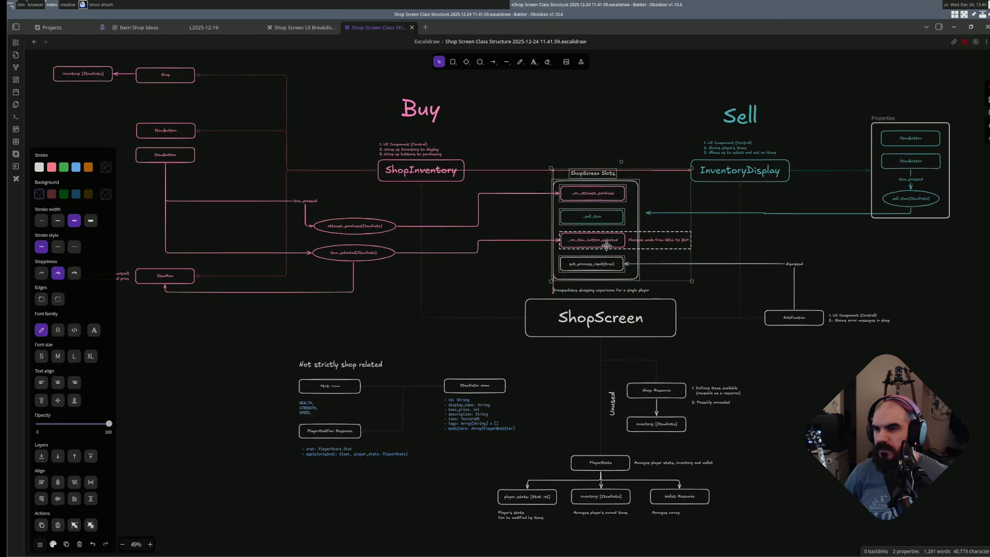
drag(611, 245, 625, 240)
click(708, 284)
click(659, 274)
drag(648, 275, 657, 276)
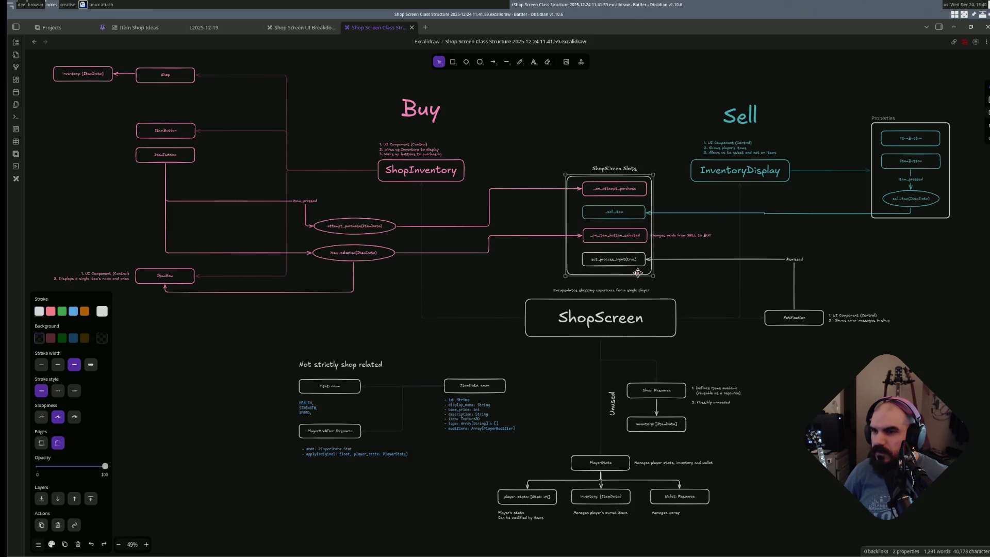
drag(624, 198, 632, 198)
drag(569, 144, 667, 289)
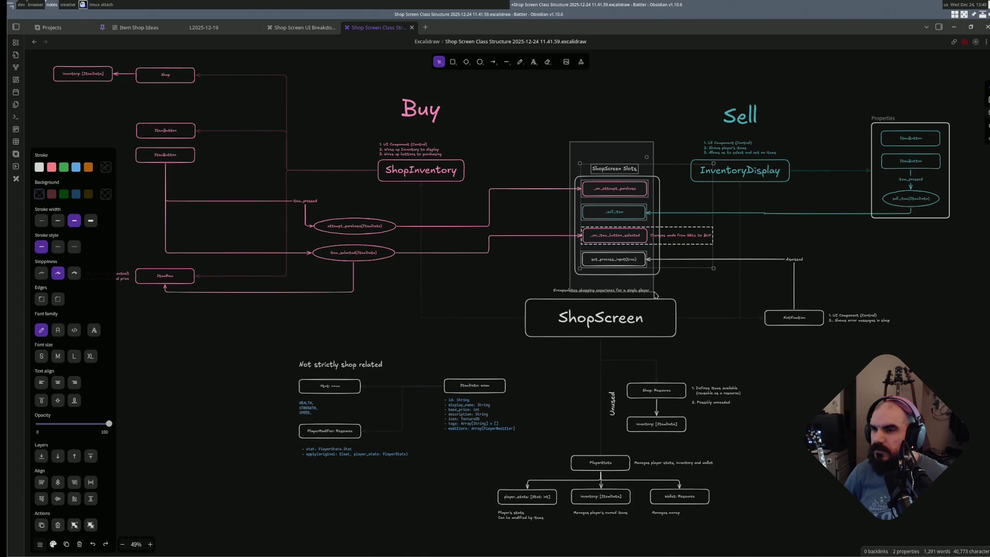
drag(667, 289, 661, 292)
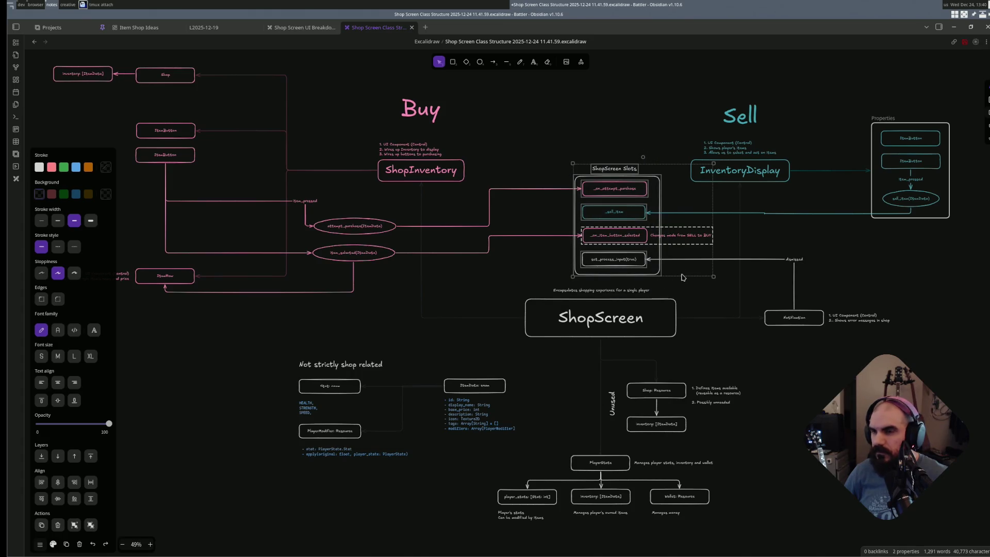
mouse_move(635, 248)
mouse_down()
mouse_move(618, 250)
mouse_move(682, 237)
mouse_up()
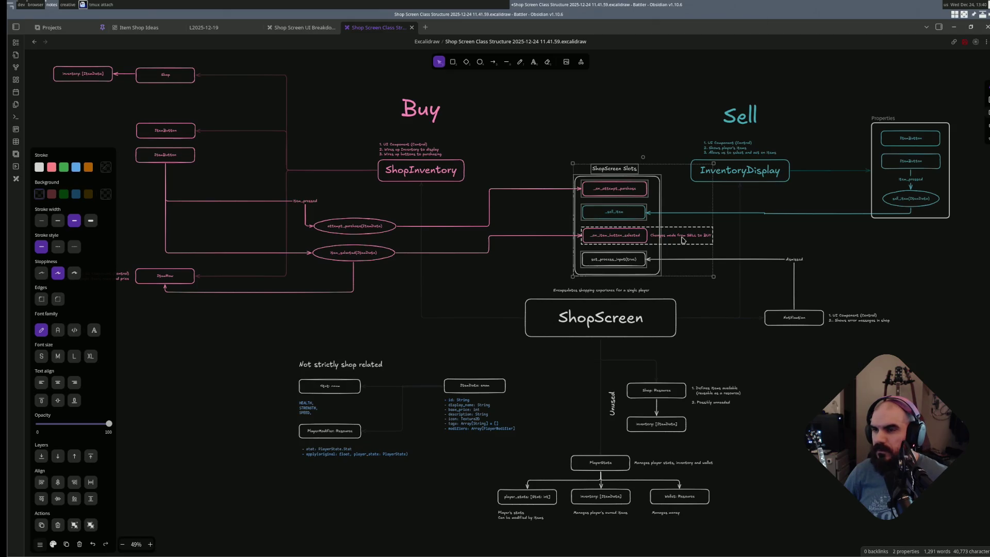
- Move the 'Changes mode from SELL to BUY' note below the _on_item_button_selected slot
click(683, 240)
click(685, 288)
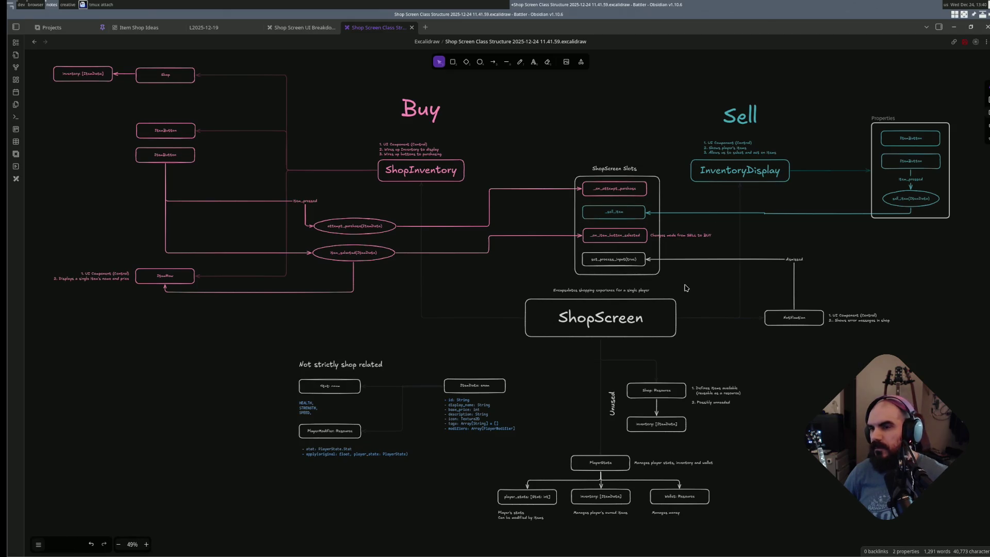
click(679, 236)
scroll(678, 237, up, 5)
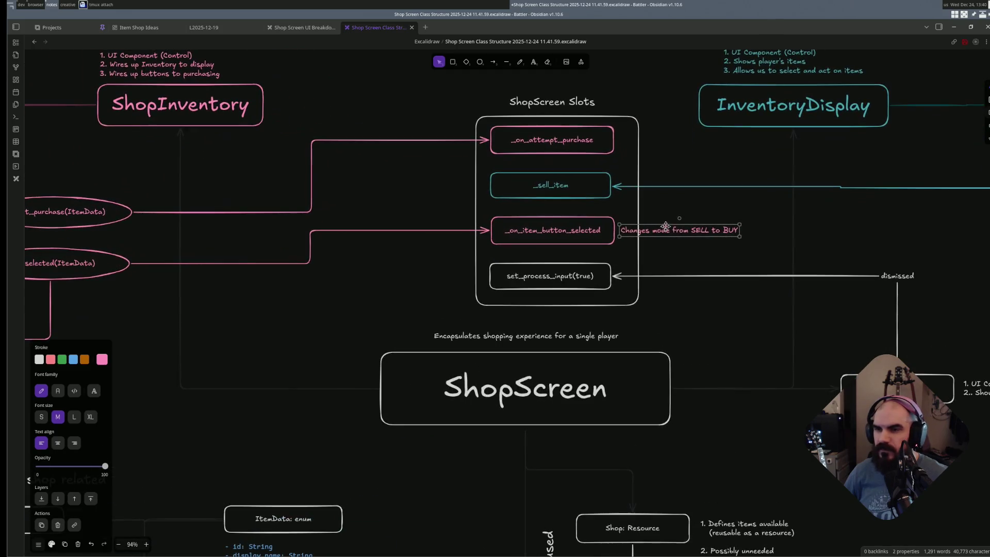
mouse_move(628, 232)
mouse_down()
mouse_move(579, 251)
mouse_move(500, 257)
mouse_up()
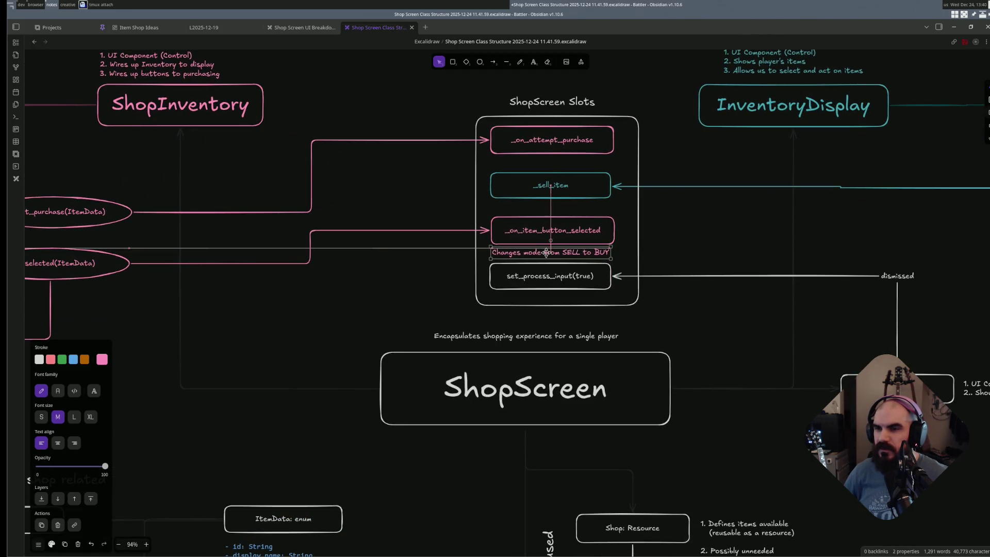
click(577, 260)
click(549, 275)
click(660, 289)
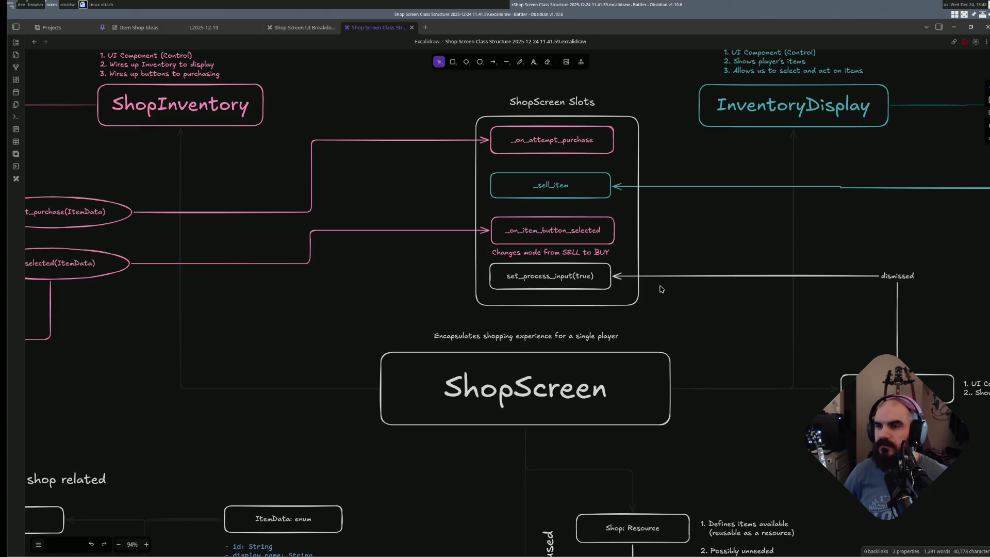
drag(552, 287, 555, 281)
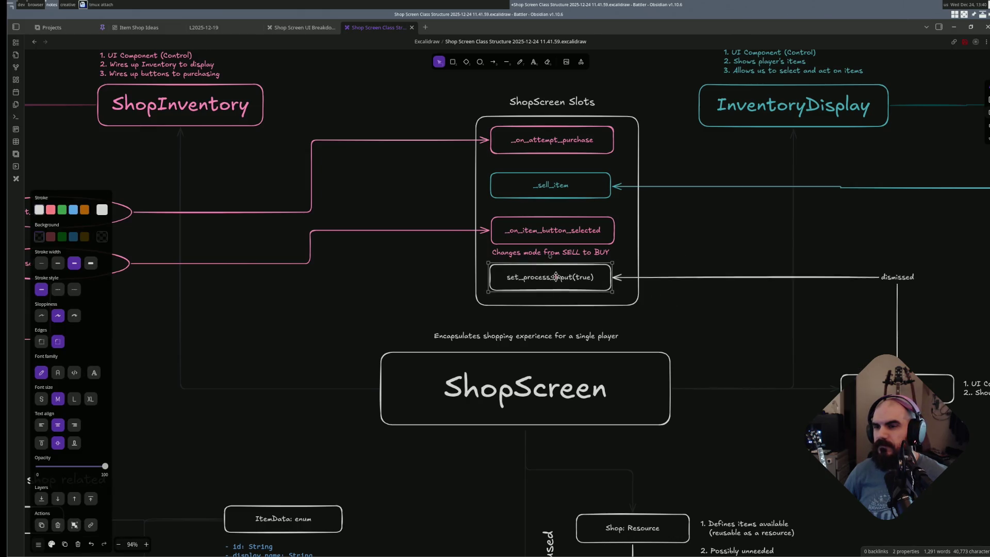
click(576, 261)
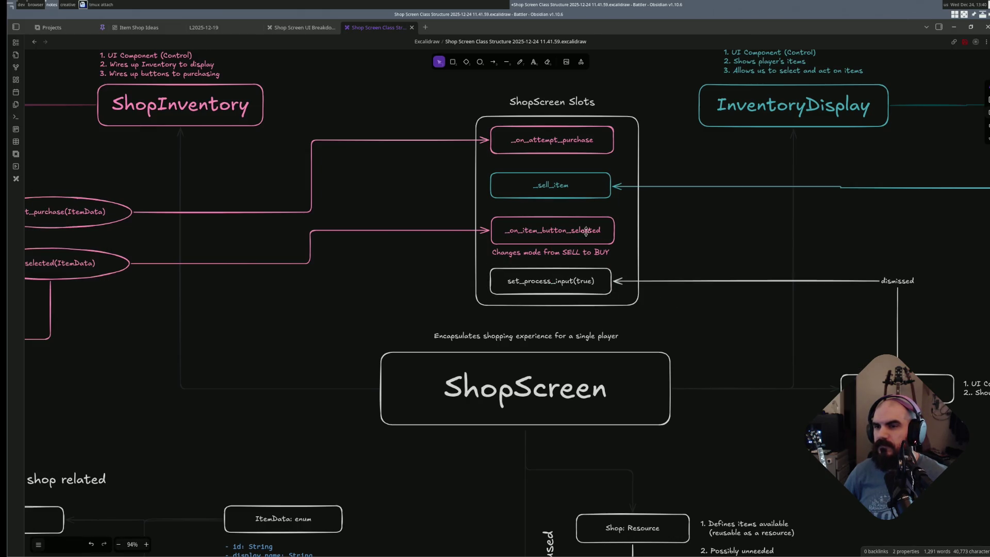
click(560, 189)
scroll(625, 169, down, 1)
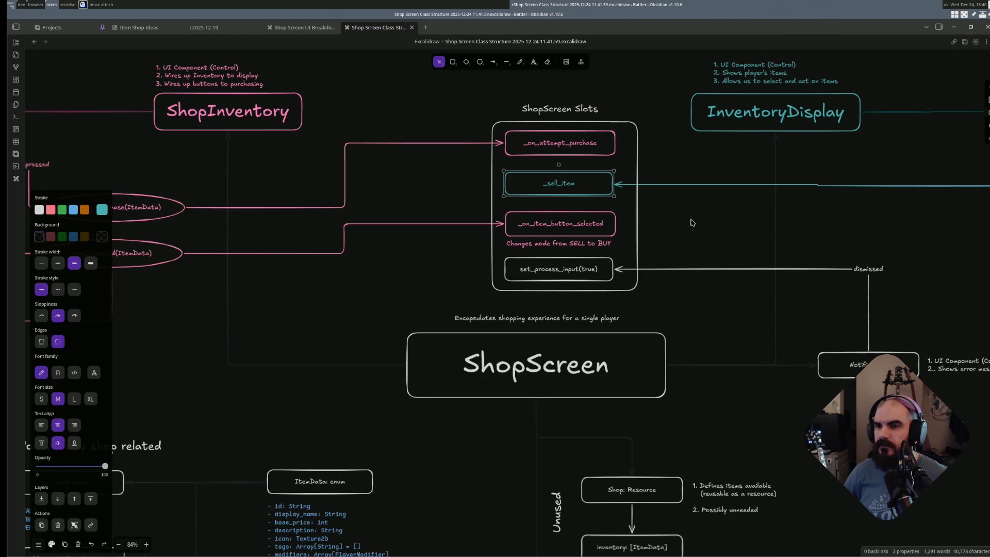
click(693, 223)
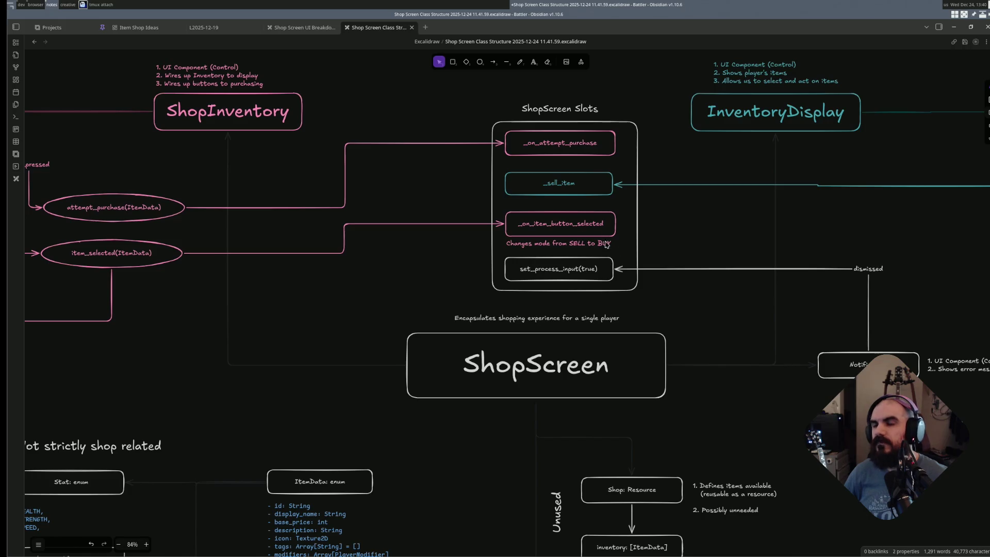
- Group the mode-change note with the _on_item_button_selected slot box
click(574, 268)
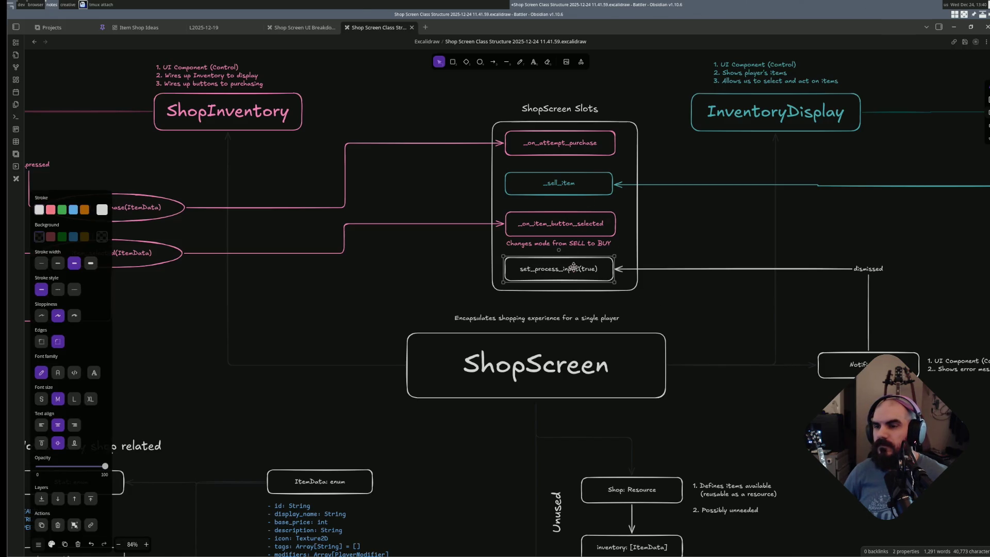
click(605, 244)
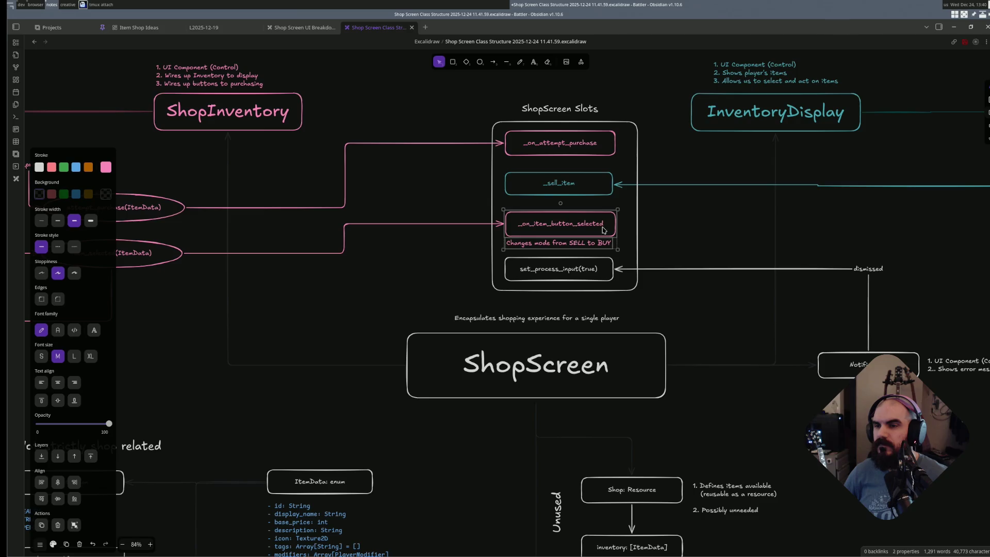
click(591, 259)
click(592, 243)
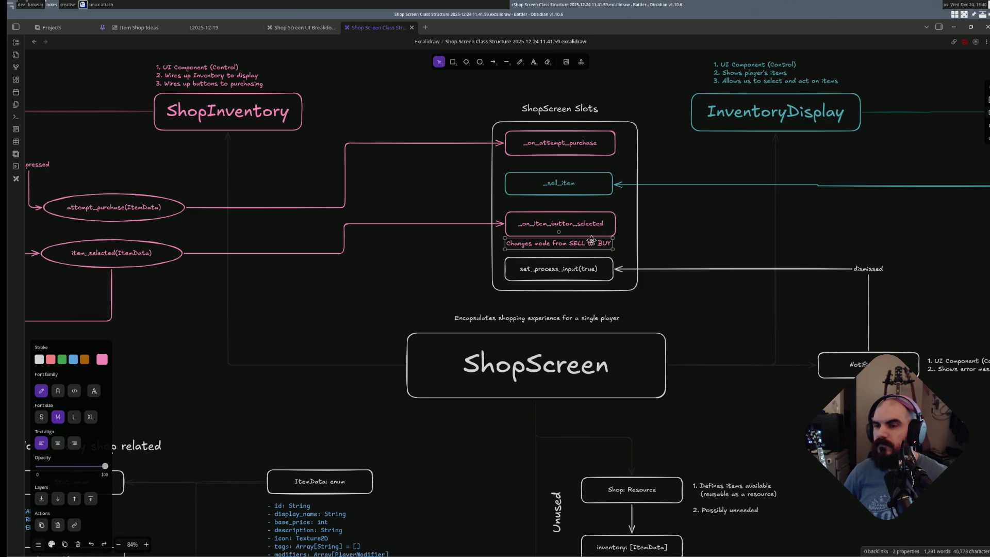
key(ctrl+g)
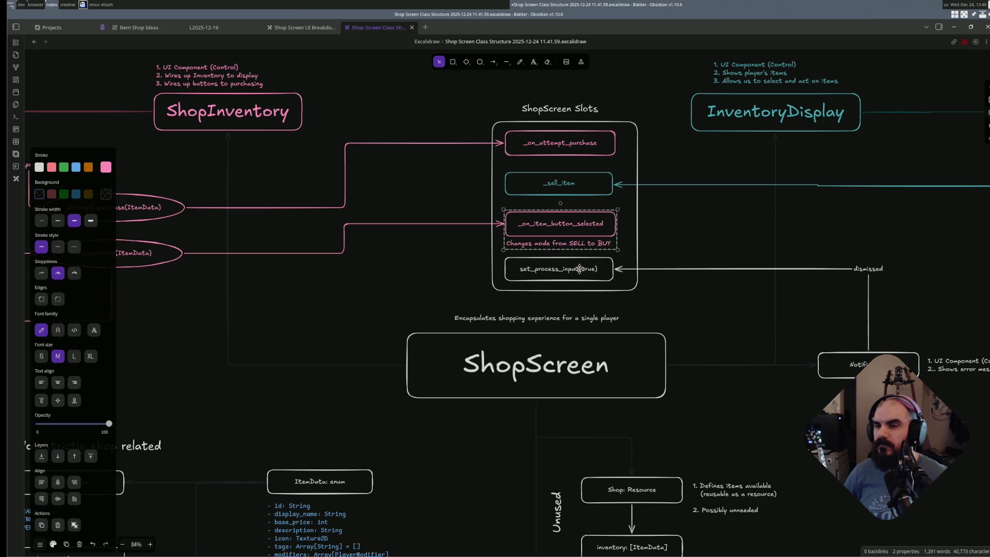
- Distribute the four slot boxes evenly from _on_attempt_purchase down to set_process_input
shift+click(579, 269)
shift+click(573, 195)
shift+click(579, 153)
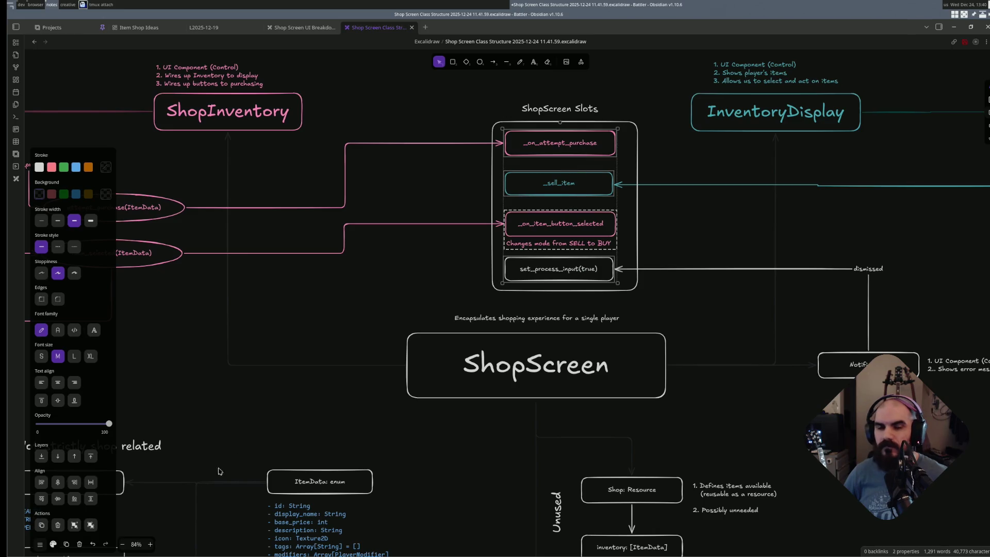
click(91, 499)
click(675, 301)
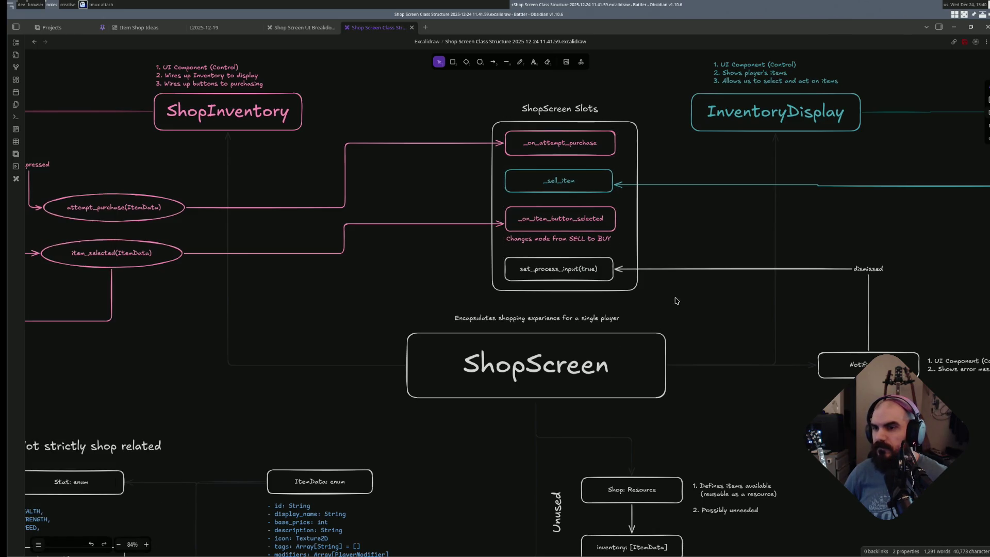
scroll(804, 206, right, 5)
- Shift the ItemButton group slightly right inside the Properties frame
click(803, 206)
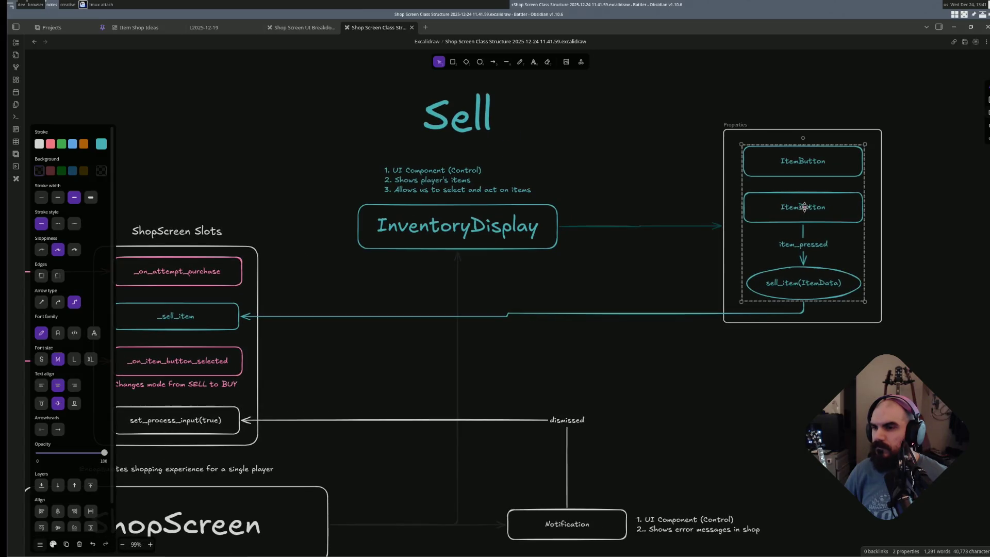
click(735, 222)
click(721, 214)
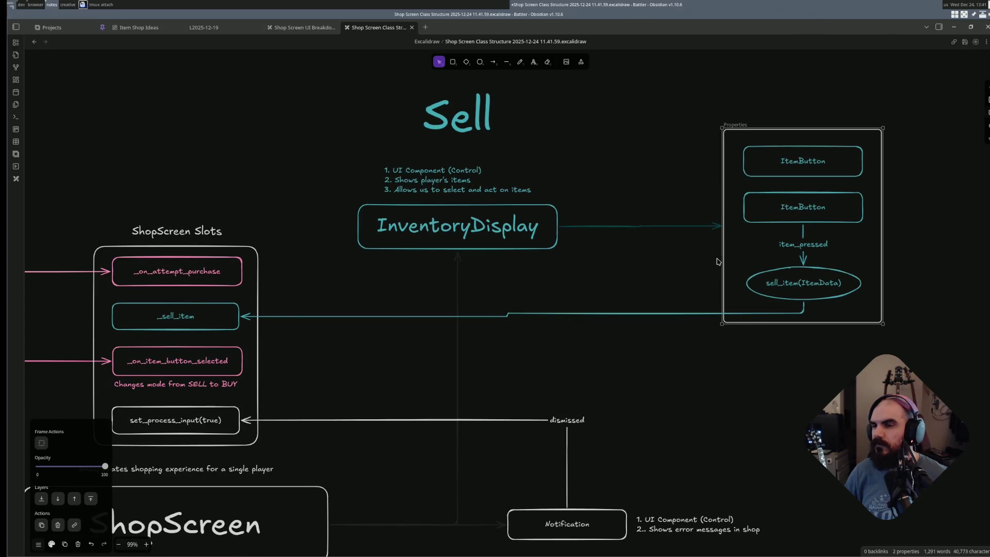
click(744, 296)
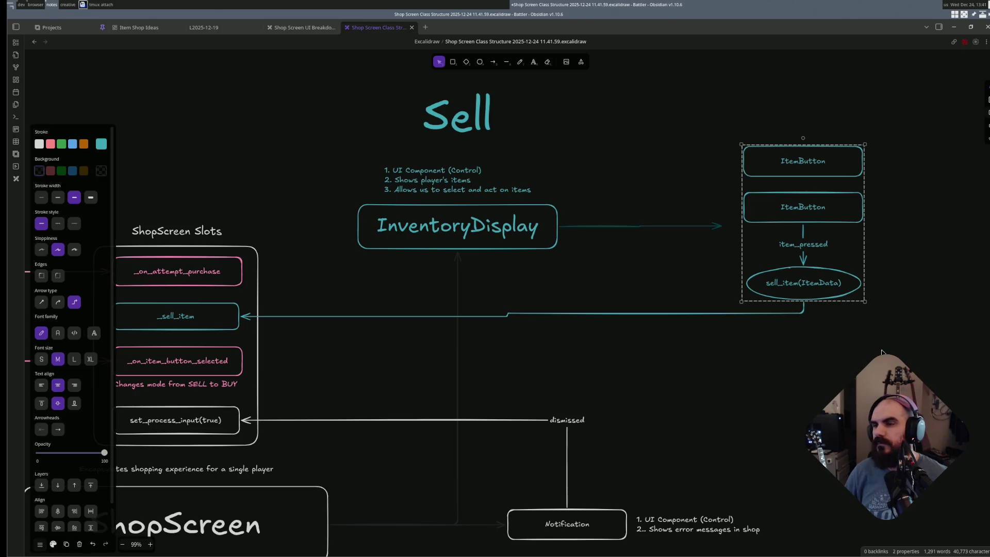
click(818, 250)
click(727, 242)
click(778, 398)
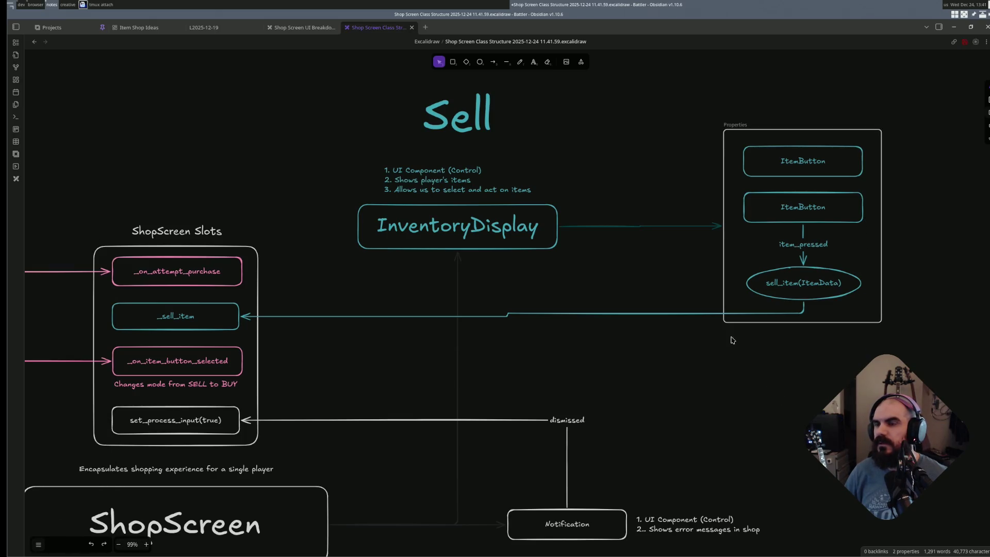
click(773, 215)
drag(773, 215, 782, 215)
click(838, 226)
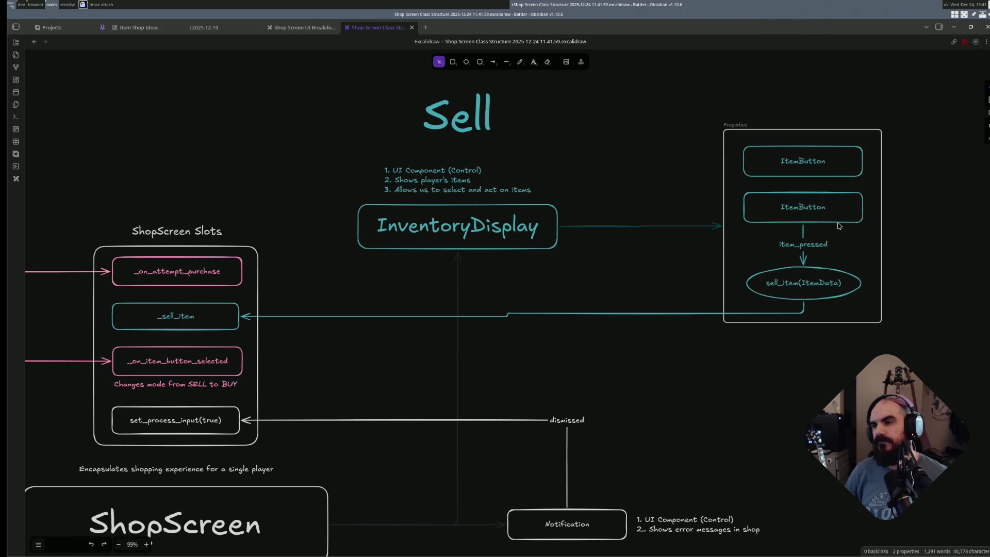
- Move the Properties frame with its contents to the left
click(882, 216)
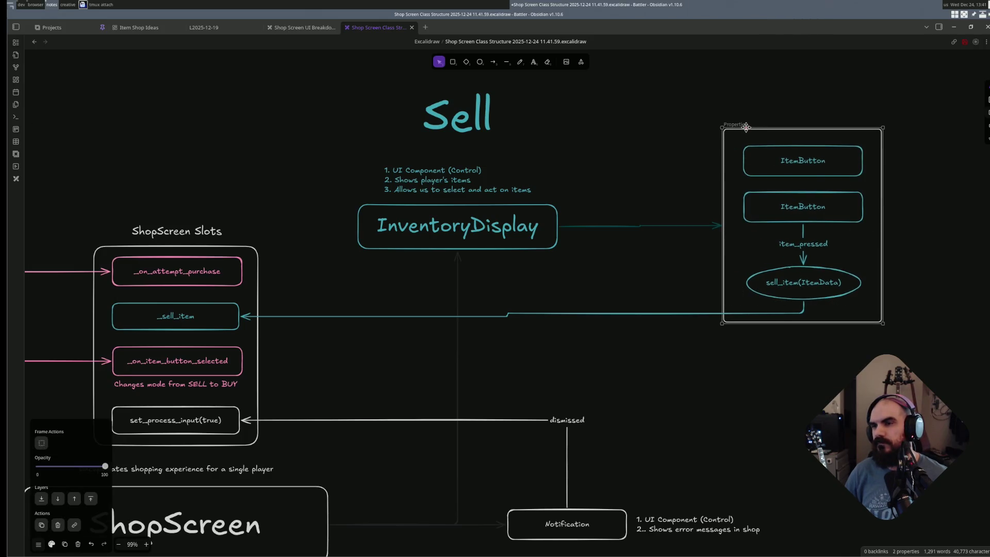
drag(737, 124, 658, 125)
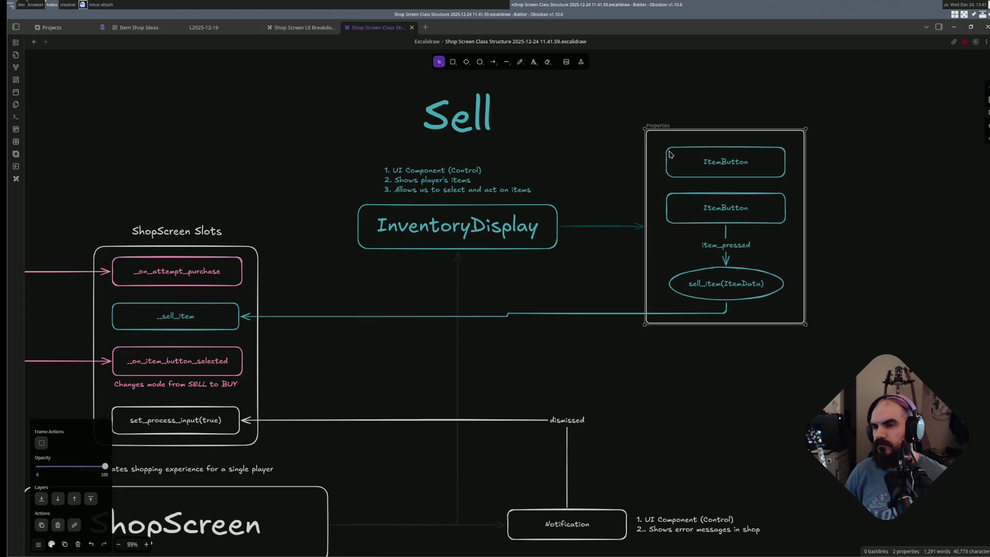
click(670, 373)
- Replace the teal arrow with a new elbow arrow from sell_item(ItemData) to the _sell_item slot
click(560, 315)
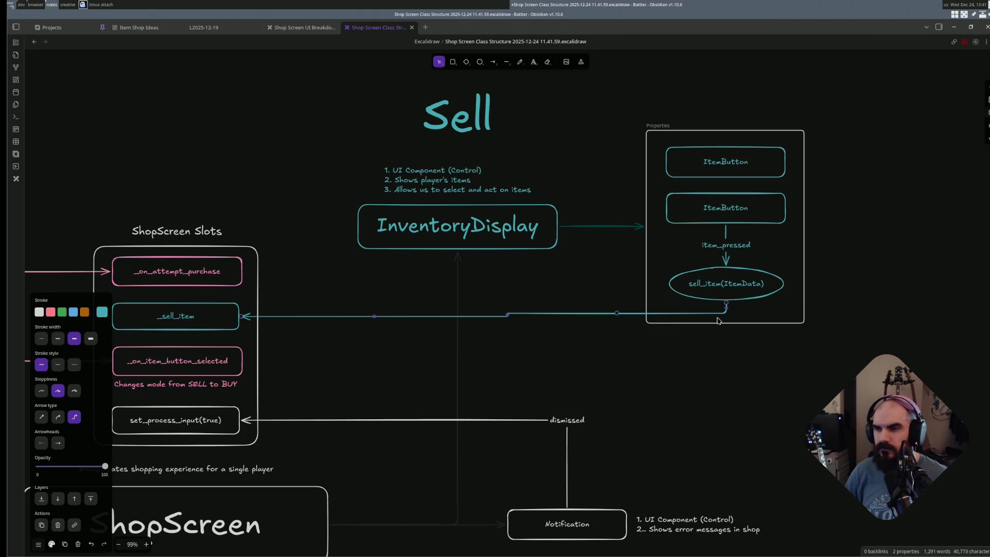
key(Delete)
key(a)
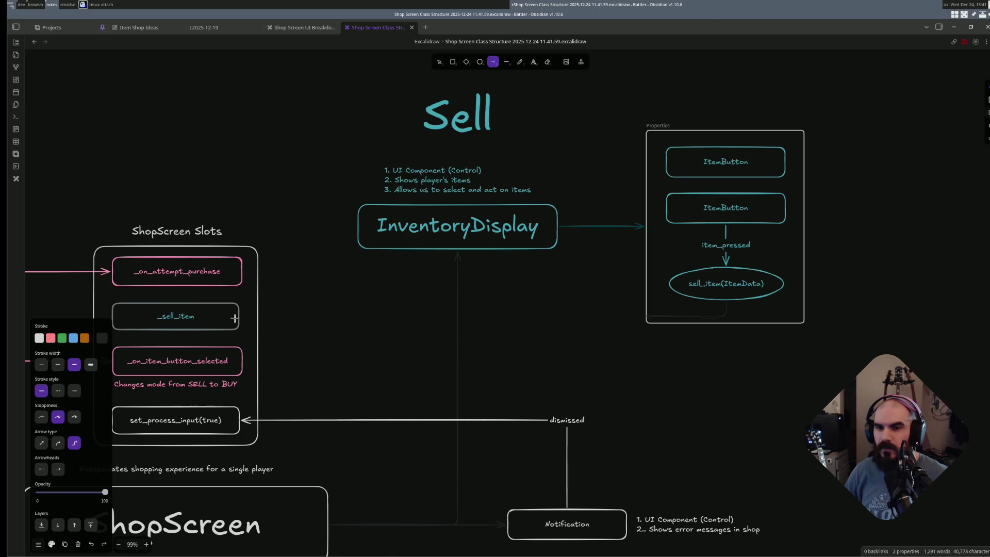
drag(234, 317, 241, 316)
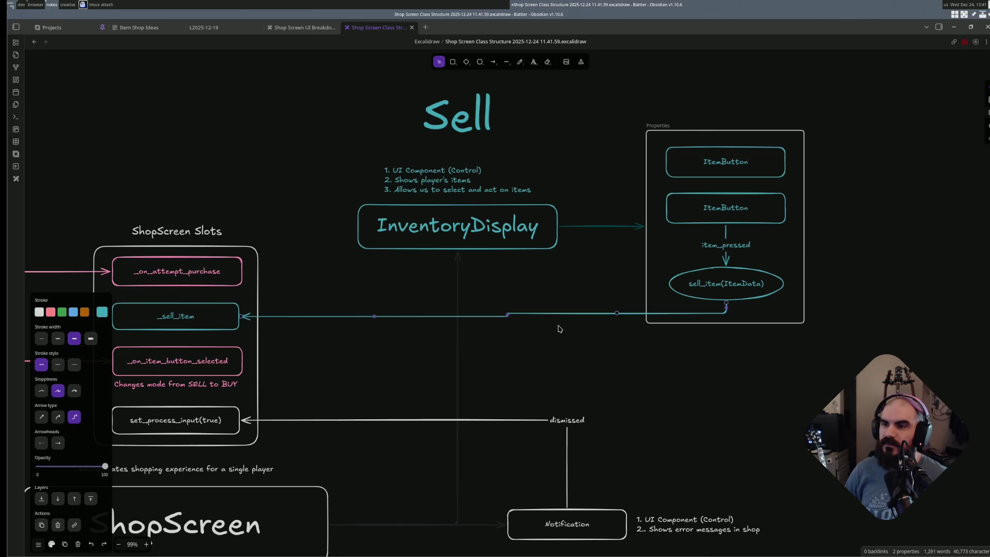
click(683, 399)
scroll(627, 349, left, 2)
scroll(629, 348, down, 3)
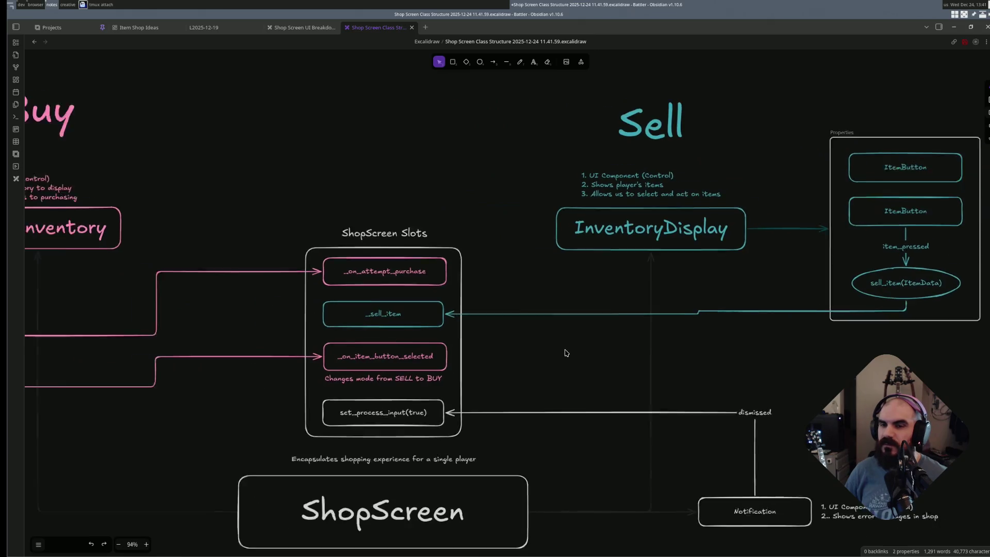
scroll(547, 350, down, 1)
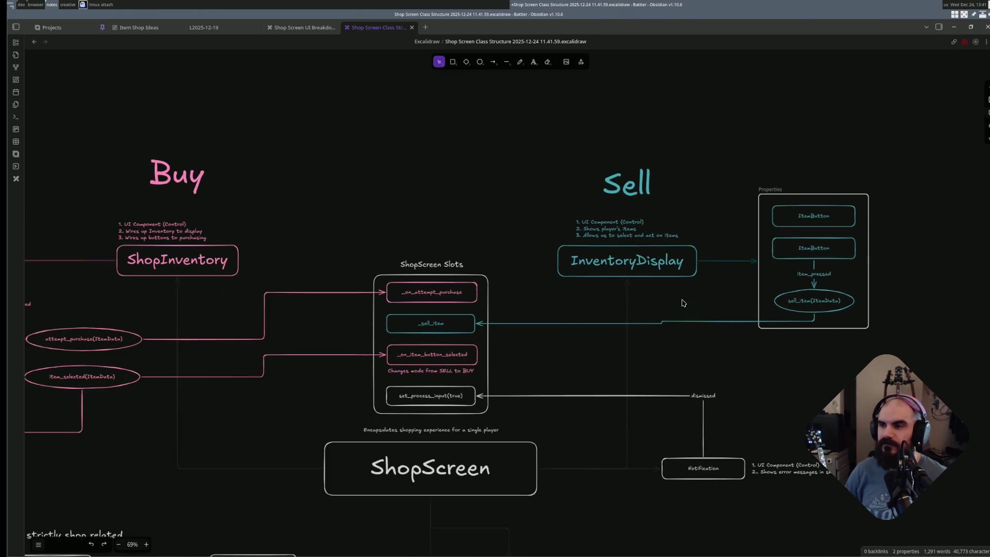
- Remove the labelled Properties frame from around the ItemButtons and sell_item
click(760, 269)
click(756, 340)
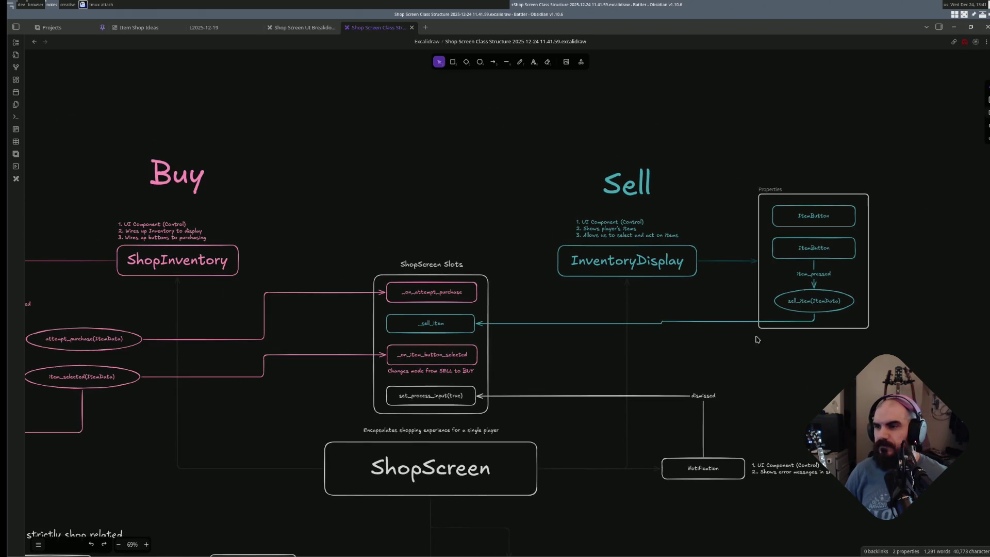
click(758, 281)
click(865, 343)
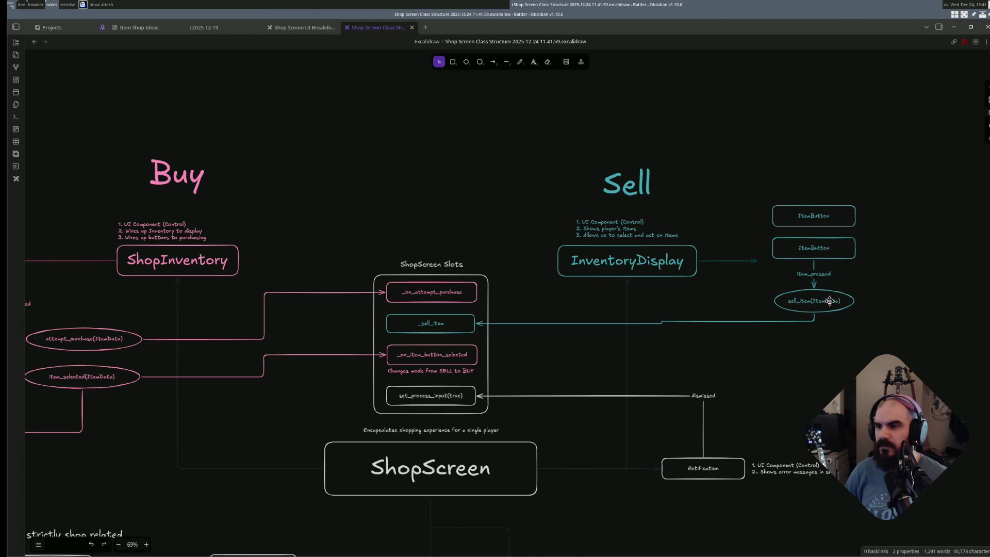
scroll(827, 298, up, 2)
scroll(773, 302, right, 1)
- Draw a rounded box around the items and give it a lighter grey stroke
key(r)
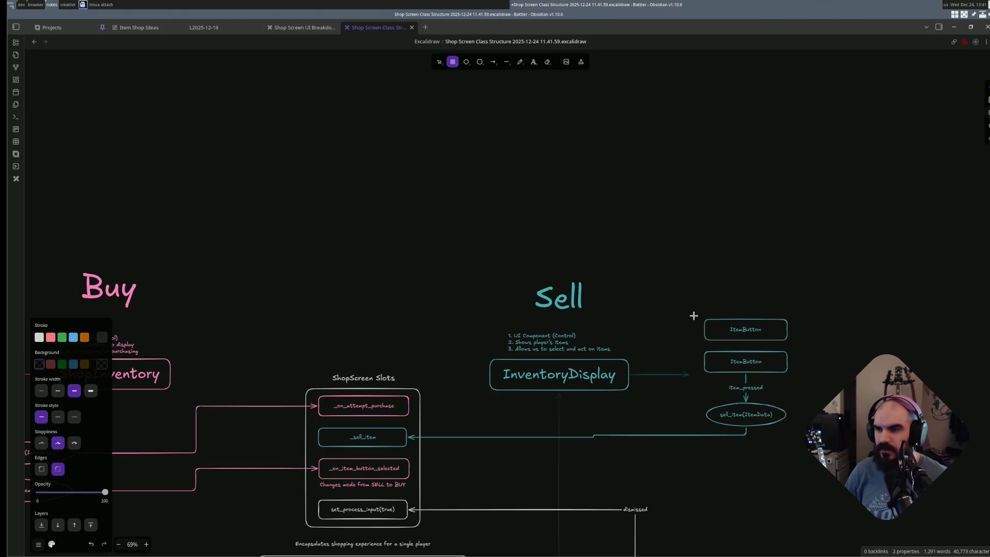
key(v)
click(801, 439)
ctrl+scroll(741, 469, up, 2)
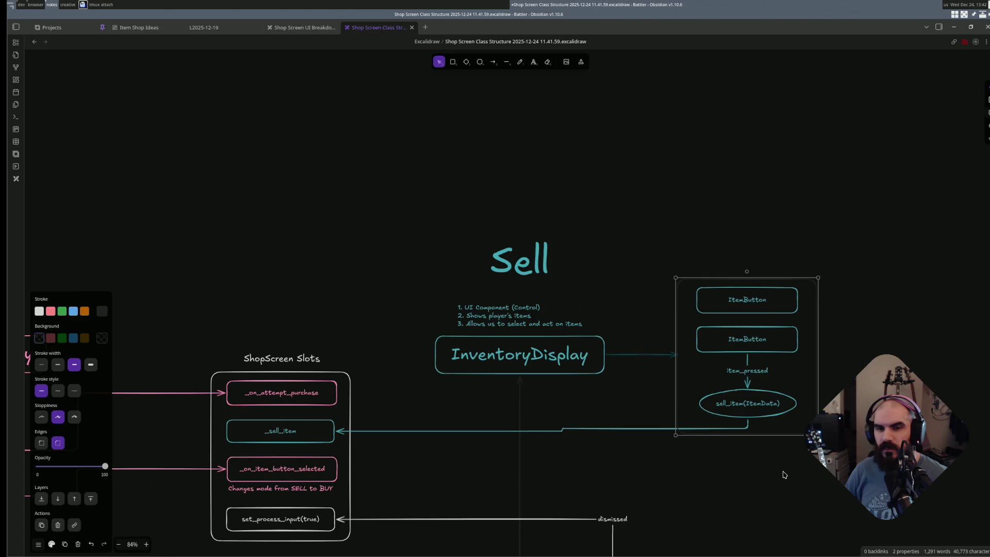
key(s)
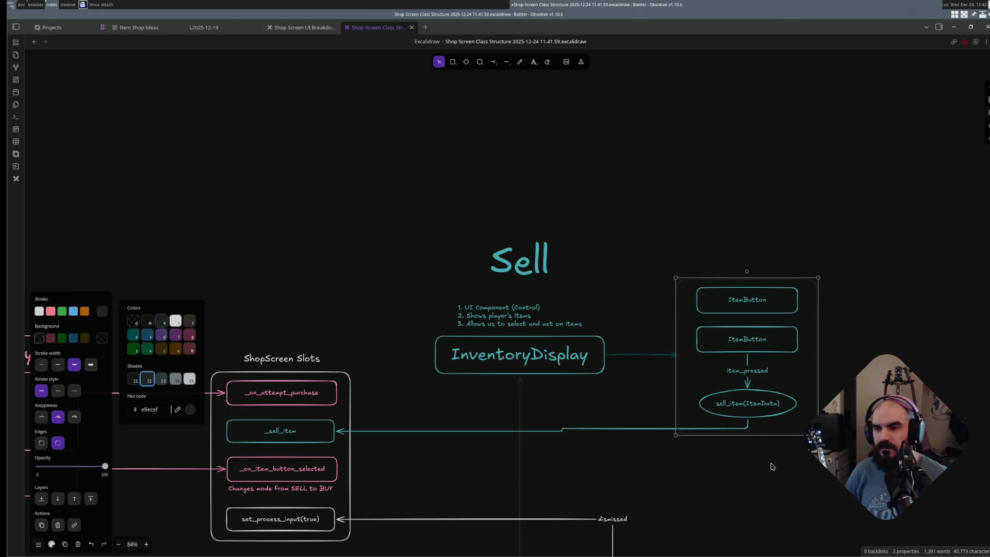
key(e)
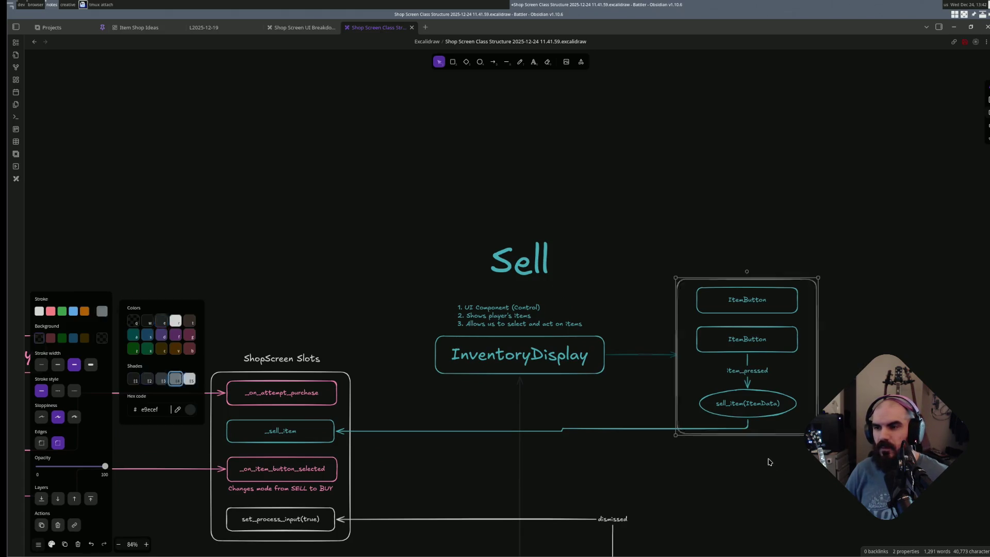
key(Escape)
drag(677, 374, 689, 371)
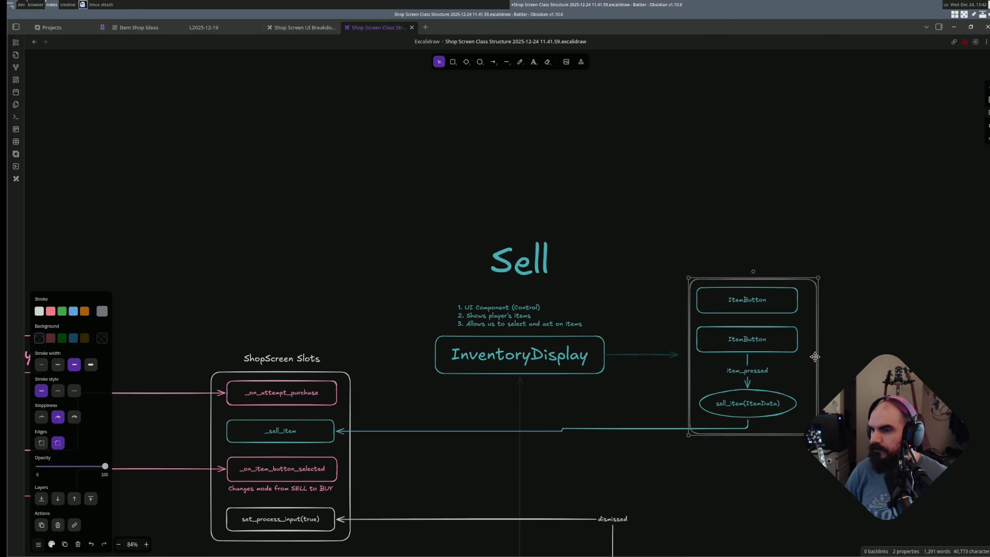
- Pull the box's right edge inward and reattach the InventoryDisplay arrow to its edge
drag(819, 357, 803, 359)
click(844, 377)
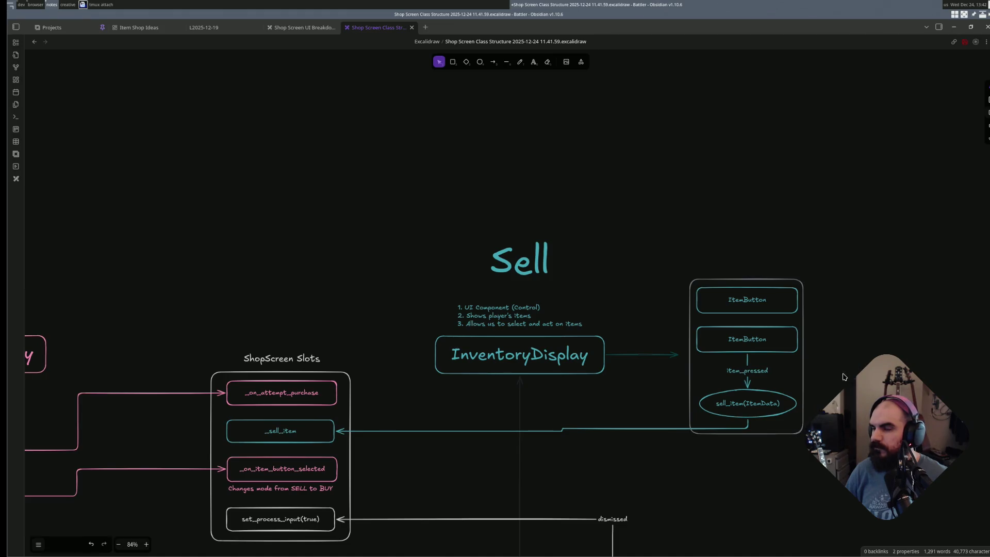
click(678, 356)
drag(680, 358, 688, 359)
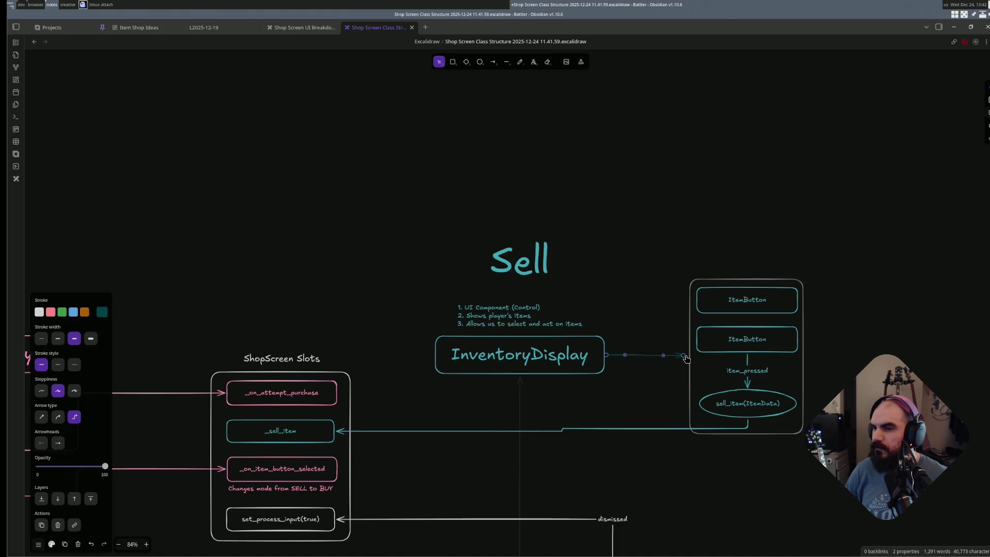
click(836, 349)
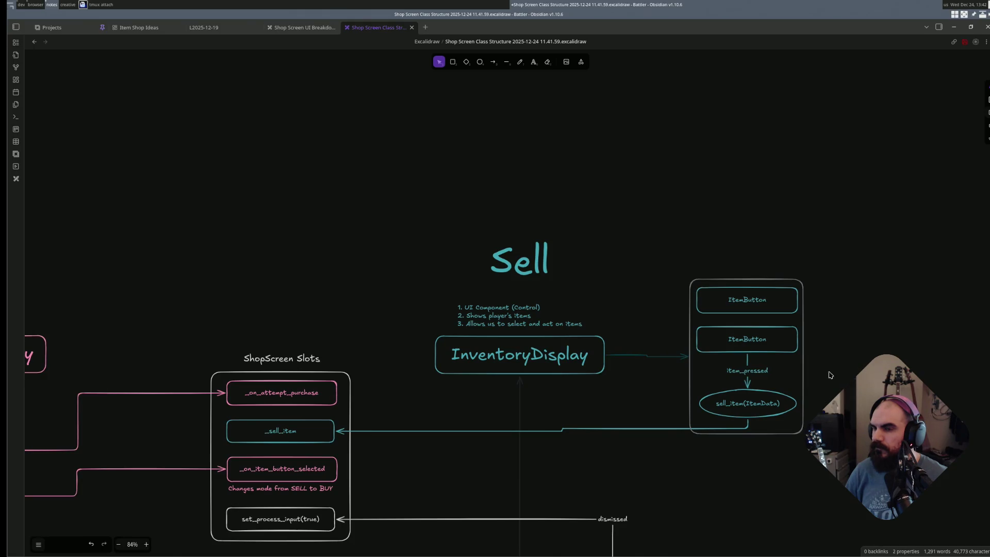
- Lower the teal sell_item arrow's horizontal run so it meets the box cleanly
drag(840, 254, 667, 466)
drag(663, 226, 863, 468)
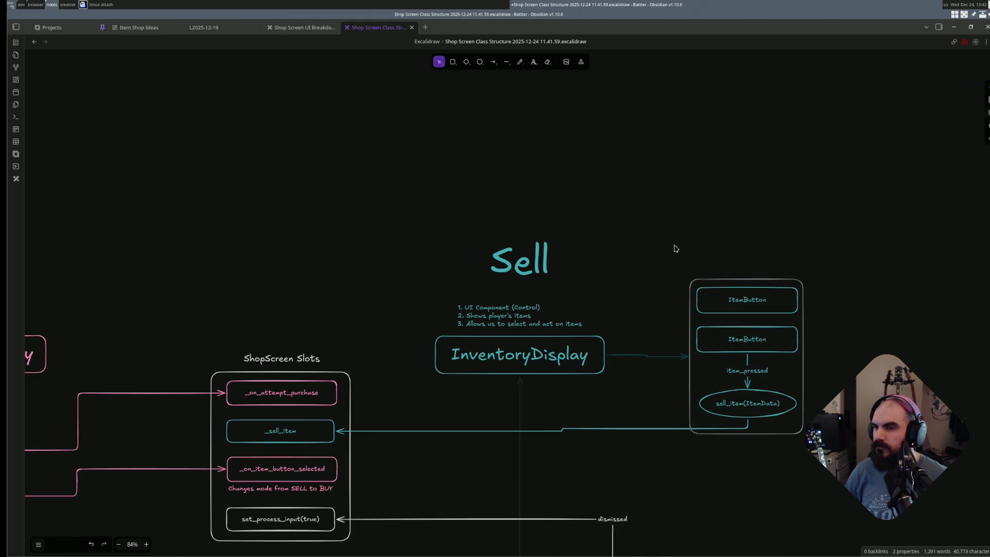
click(806, 418)
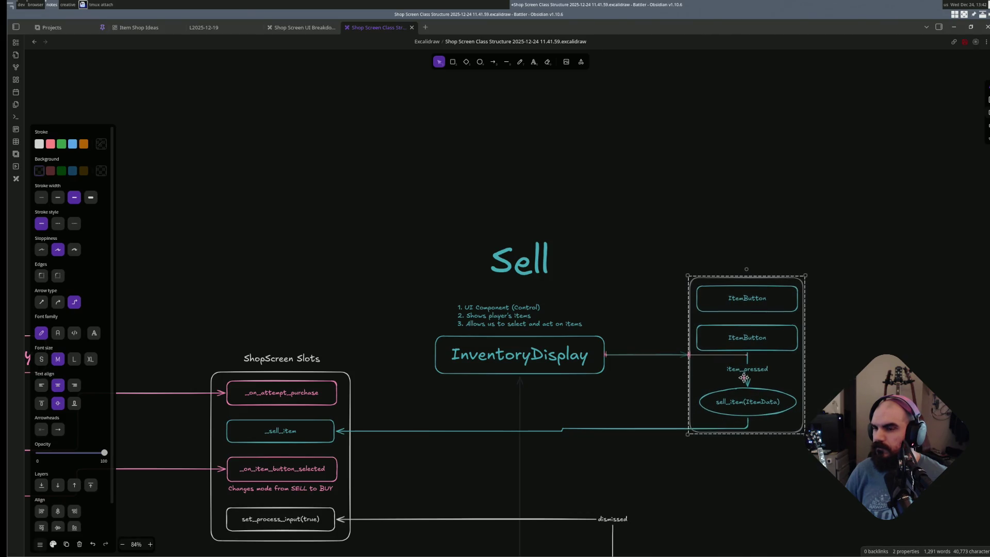
click(747, 422)
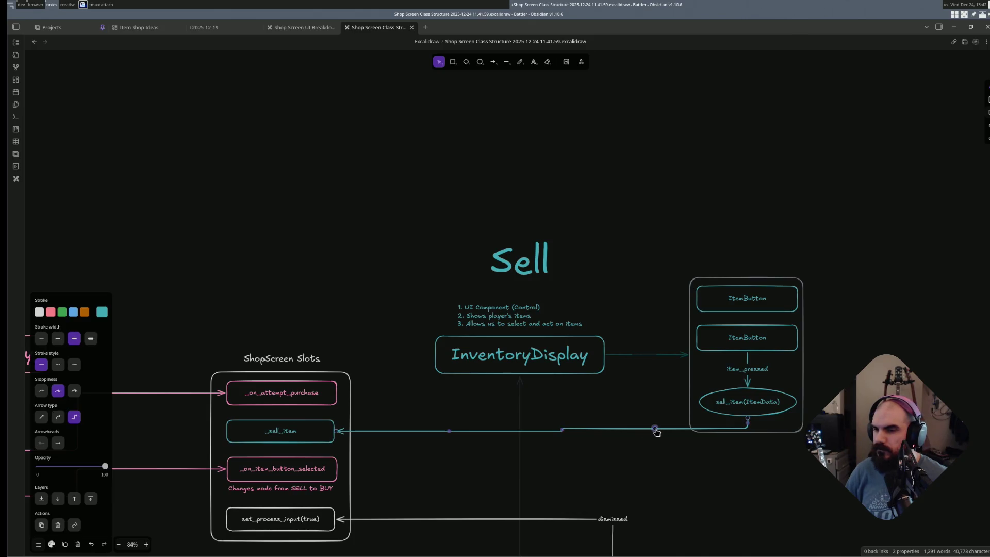
drag(656, 431, 657, 435)
click(665, 464)
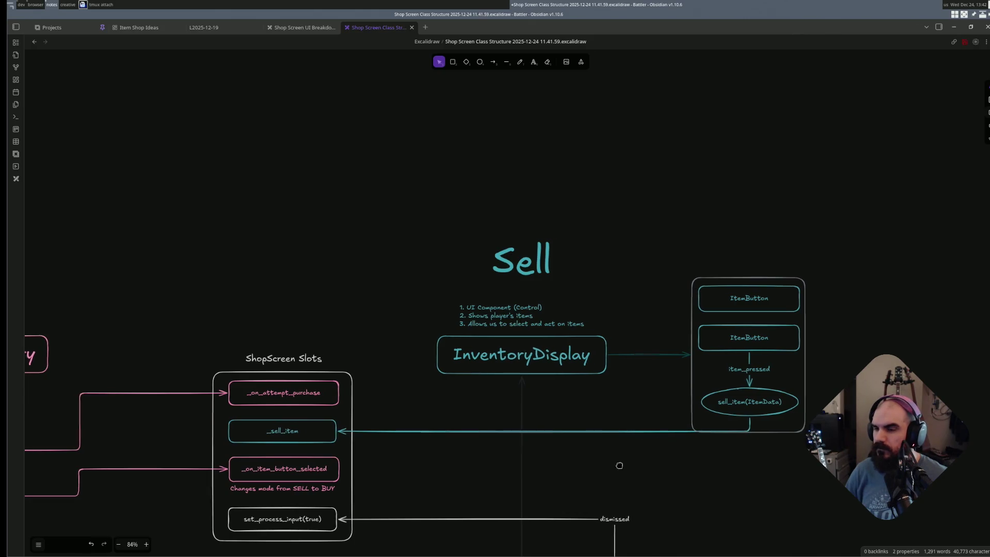
scroll(658, 451, down, 2)
scroll(624, 453, left, 3)
scroll(624, 453, down, 2)
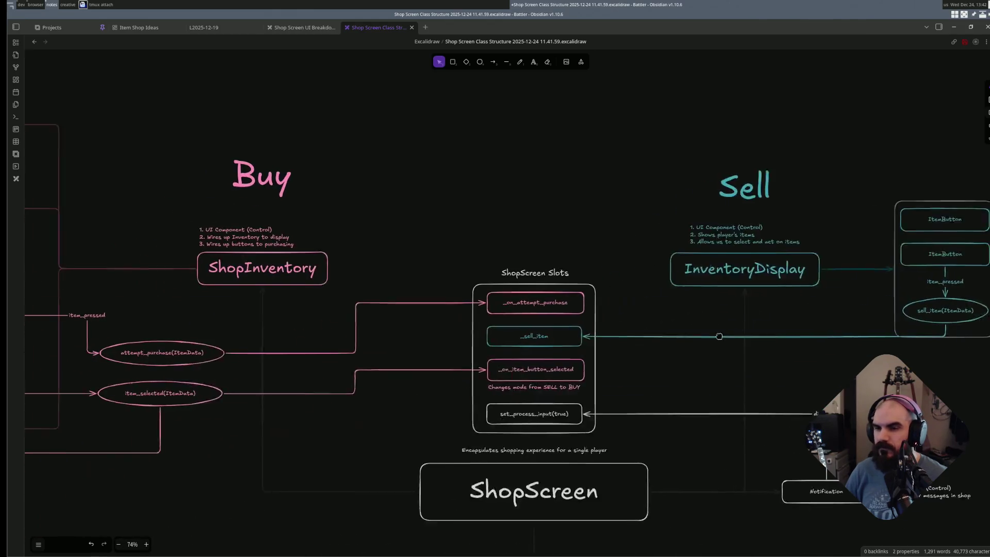
scroll(367, 408, left, 3)
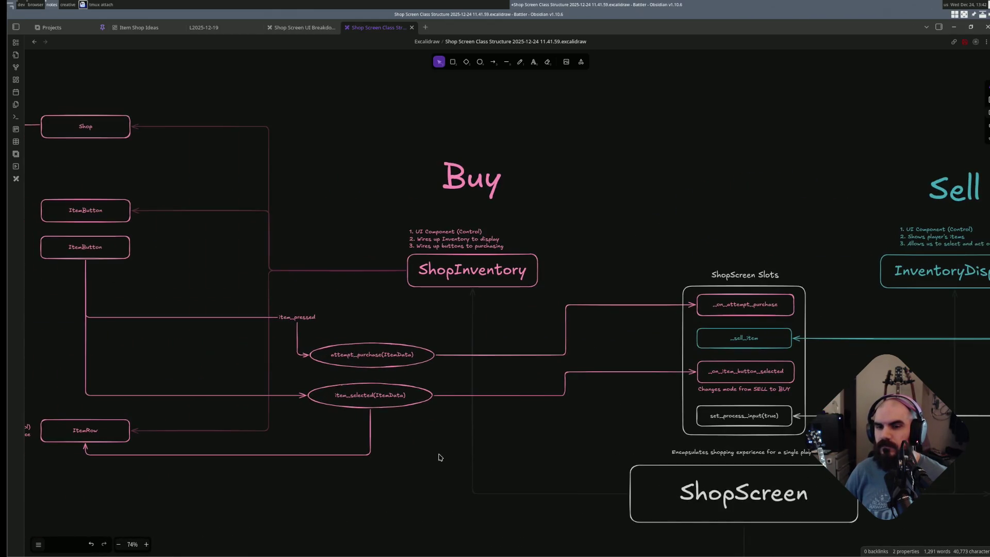
- Move both Buy-side signal ellipses up and right, then undo the move
drag(443, 444, 277, 304)
scroll(414, 353, right, 3)
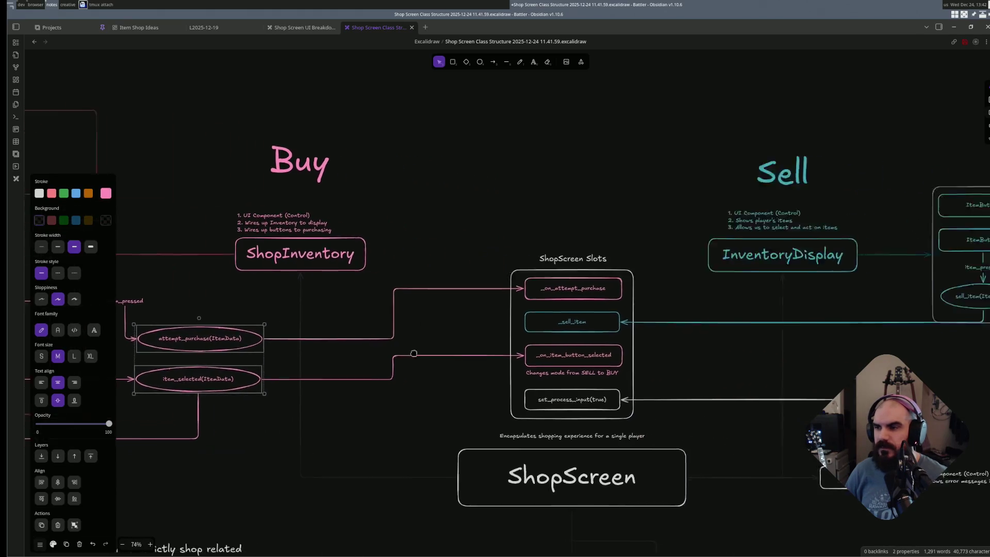
scroll(414, 353, right, 2)
scroll(499, 361, left, 4)
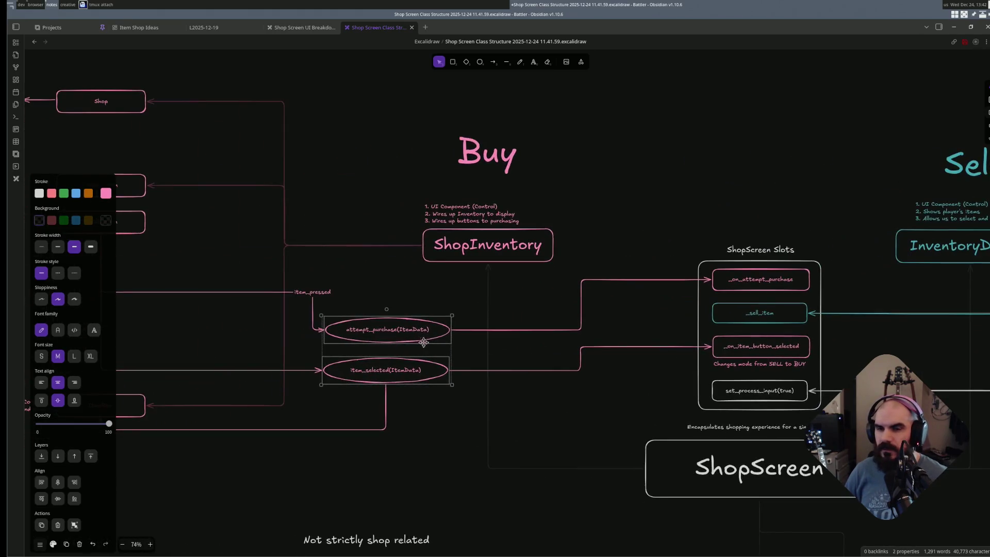
mouse_move(425, 342)
mouse_down()
mouse_move(512, 323)
mouse_move(426, 324)
mouse_move(434, 302)
mouse_up()
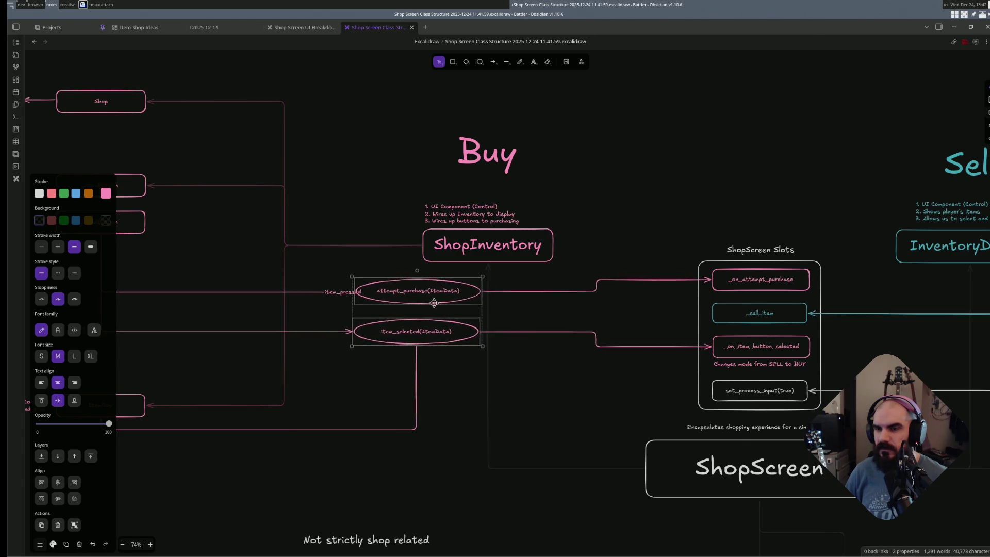
drag(434, 302, 430, 304)
click(338, 387)
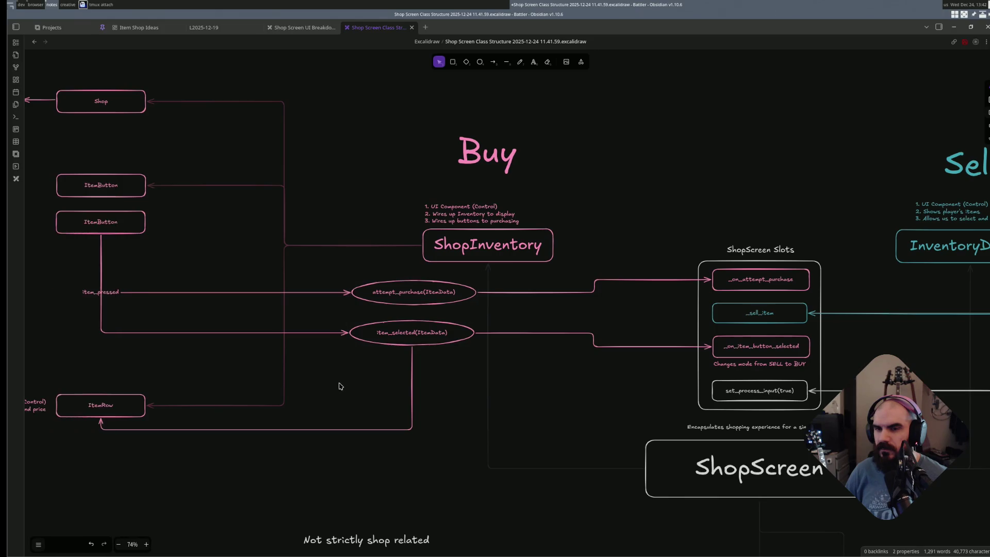
scroll(341, 372, left, 3)
scroll(386, 364, left, 2)
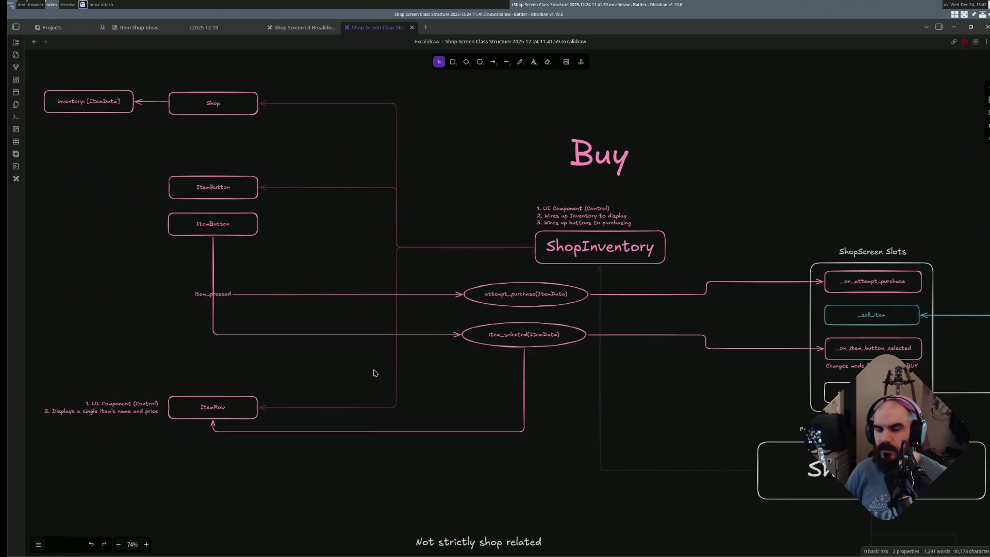
click(517, 302)
key(ctrl+z)
key(ctrl+z)
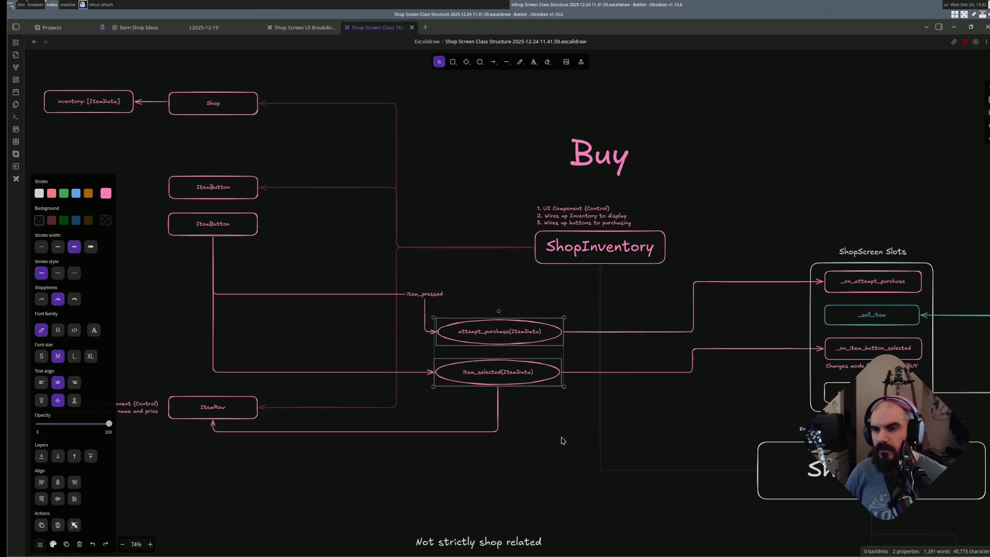
click(544, 428)
- Reposition the two ellipses up and to the right, then shift them slightly left
drag(577, 435, 419, 293)
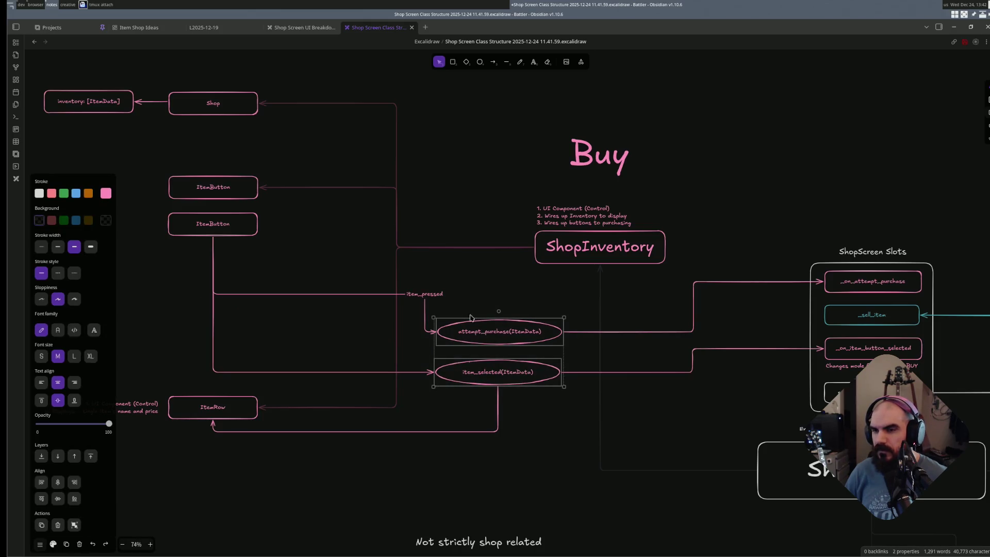
drag(505, 333, 534, 315)
click(553, 407)
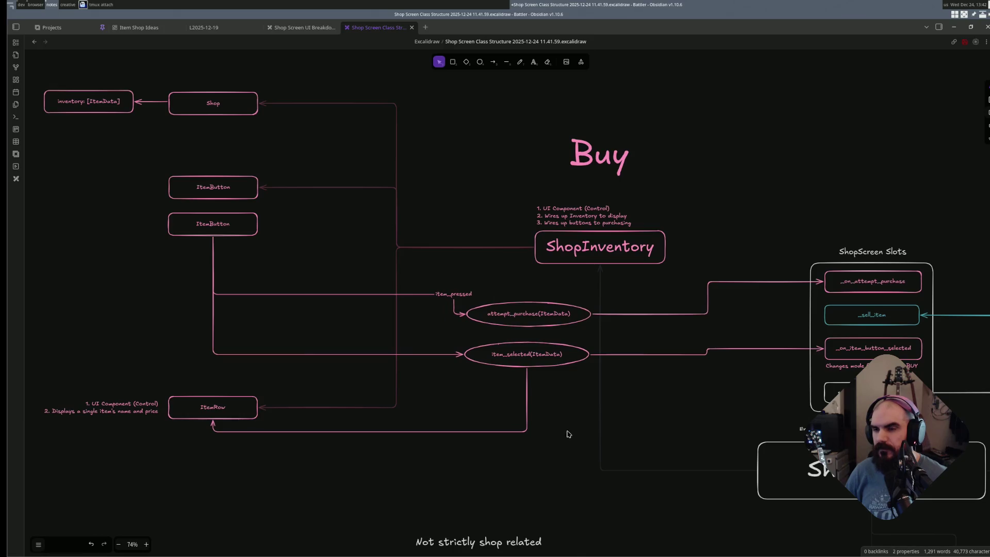
scroll(608, 364, right, 2)
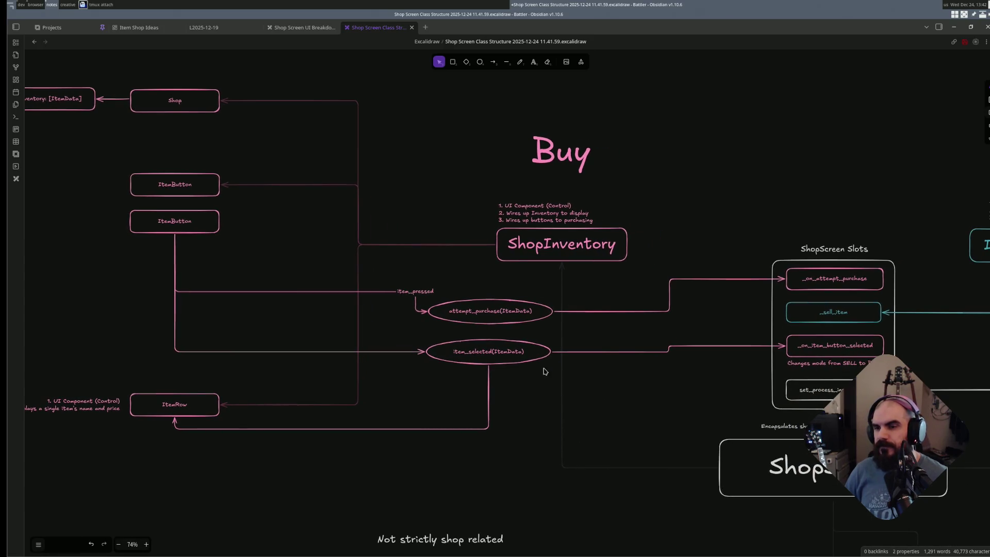
mouse_move(543, 411)
mouse_down()
mouse_move(386, 271)
mouse_move(551, 377)
mouse_up()
drag(497, 315, 481, 312)
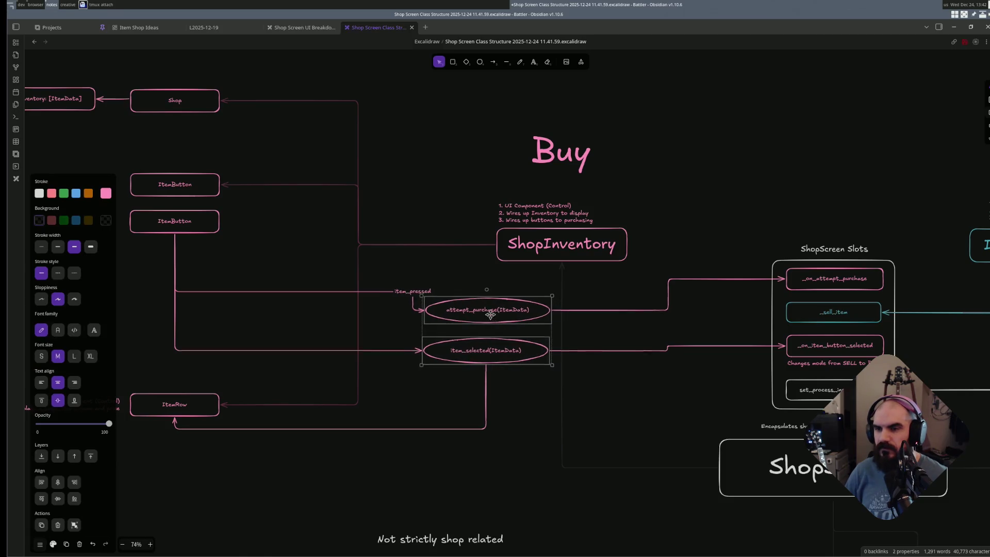
click(550, 406)
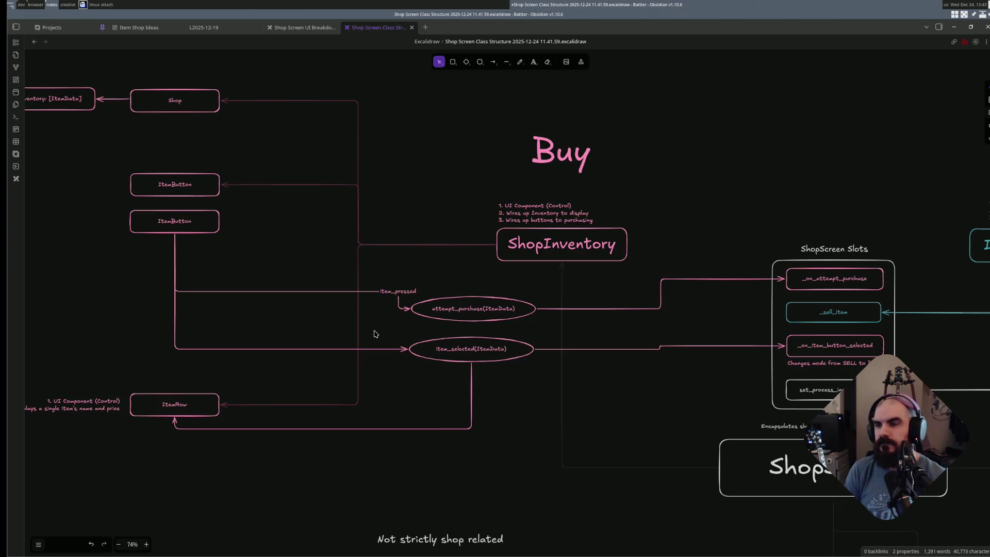
- Nudge the item_selected ellipse up so its arrow runs straight into _on_item_button_selected
click(472, 334)
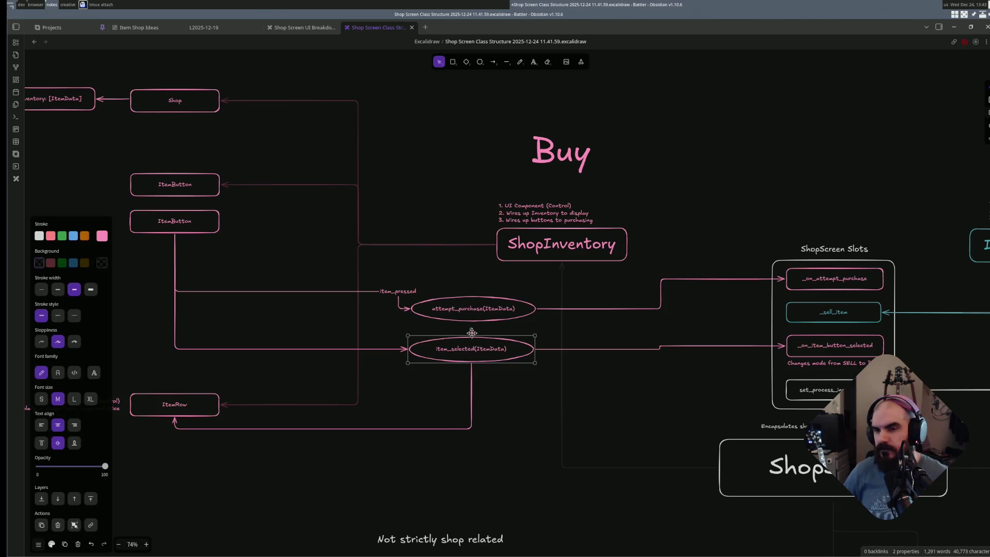
shift+click(472, 309)
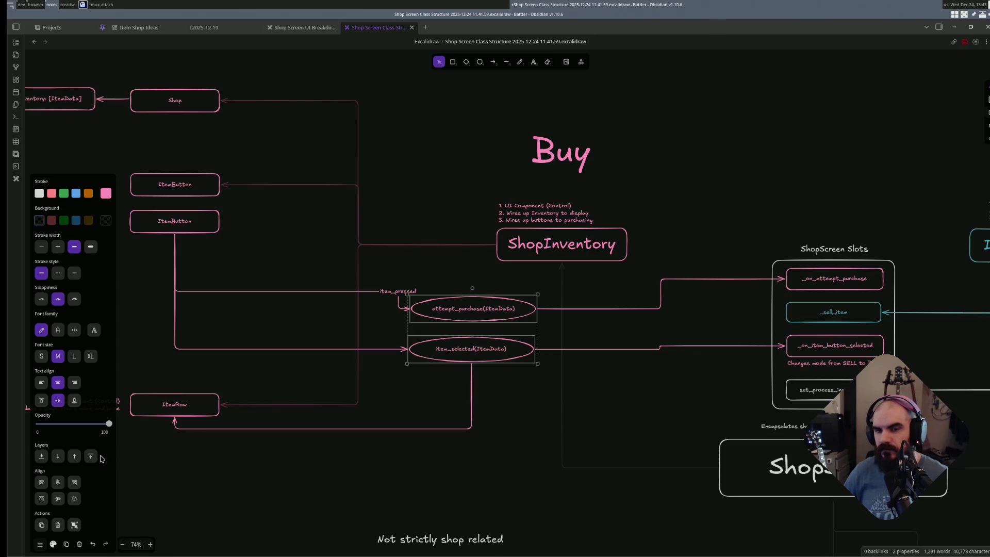
click(482, 353)
drag(470, 348, 470, 344)
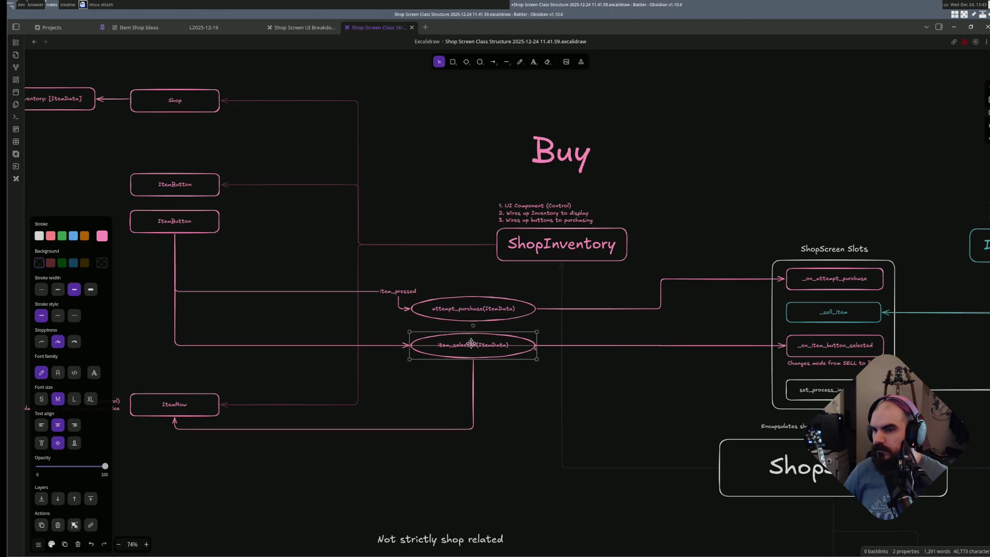
click(522, 392)
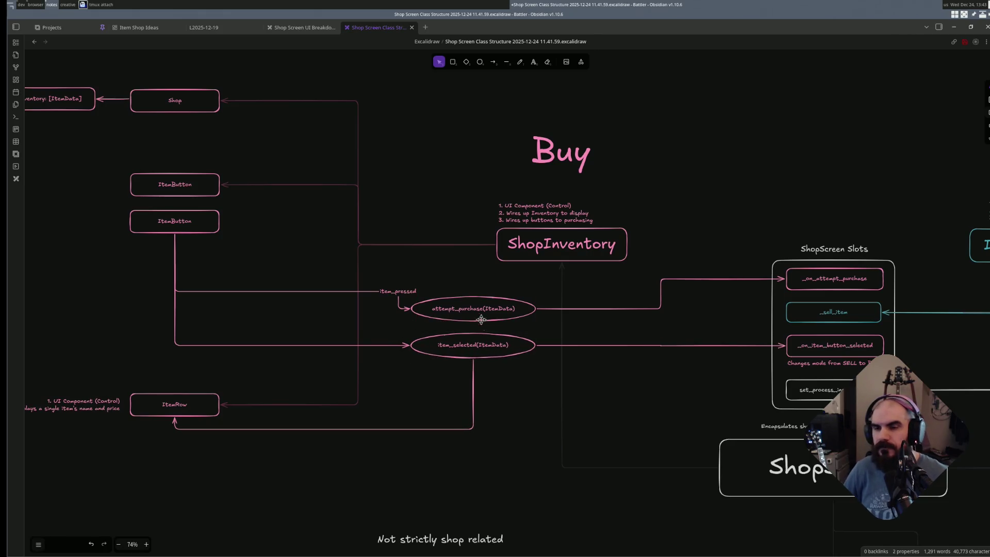
click(471, 306)
click(534, 425)
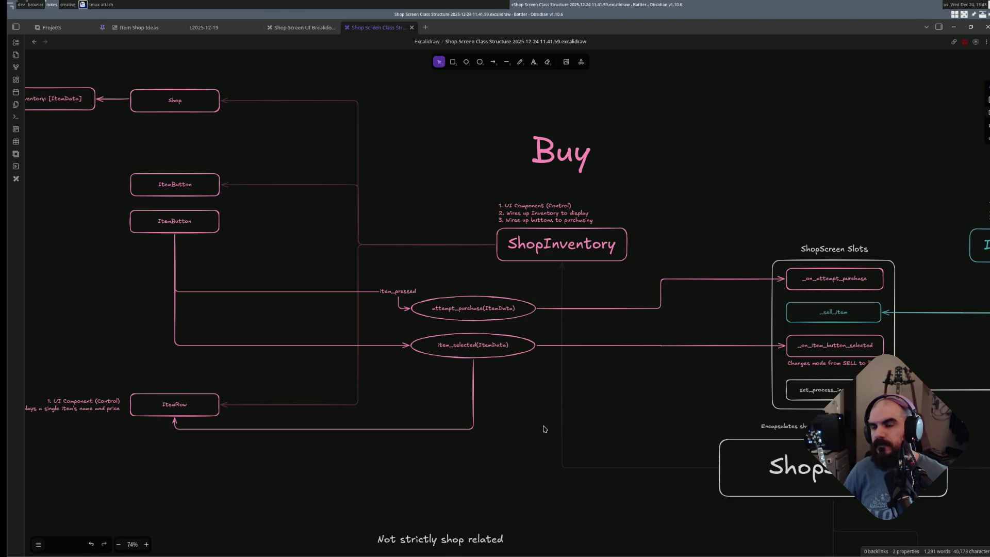
- Raise the attempt_purchase ellipse higher on the Buy side
click(472, 313)
drag(470, 307, 466, 278)
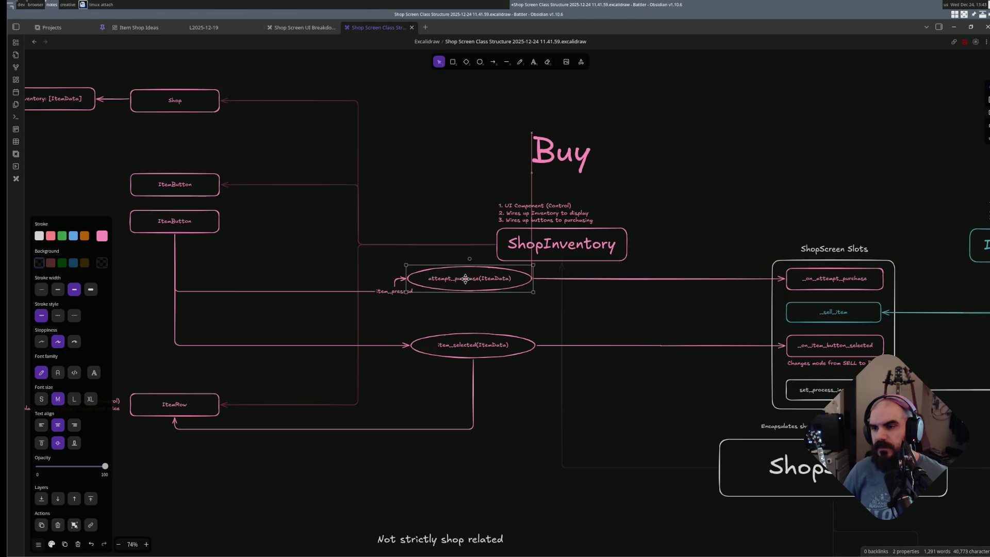
click(362, 300)
- Reroute the old item_pressed arrow, lifting its horizontal run and bending its end downward
click(337, 292)
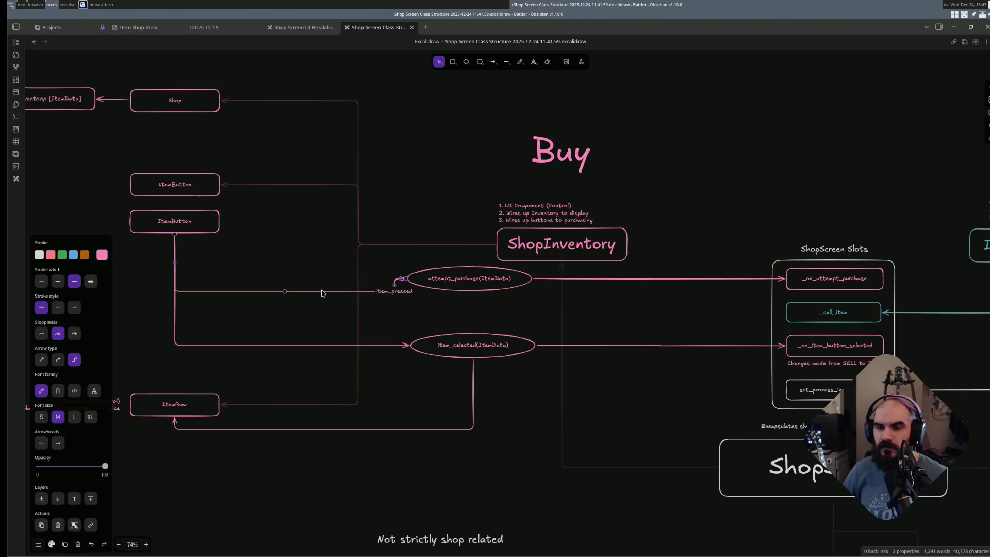
drag(284, 293, 282, 283)
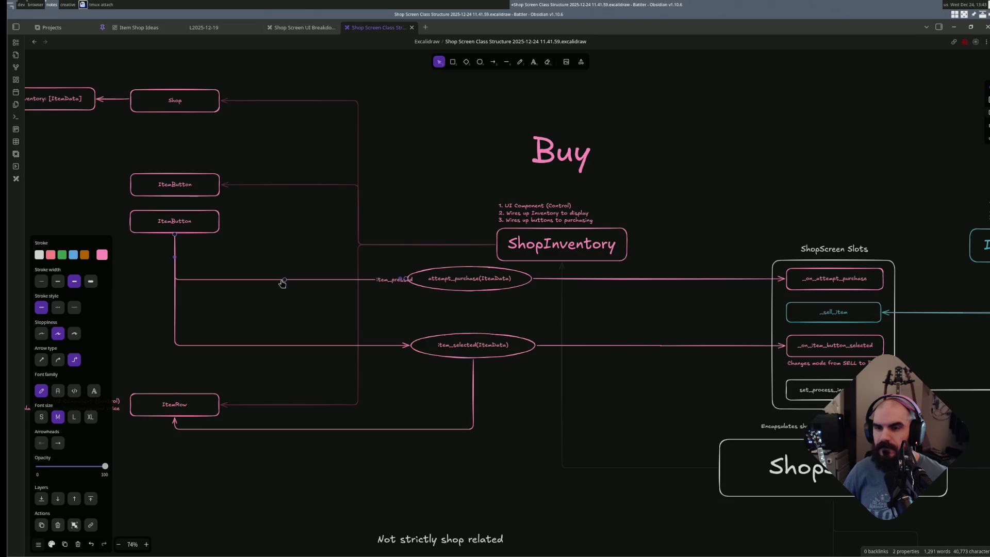
click(313, 304)
click(281, 279)
click(289, 298)
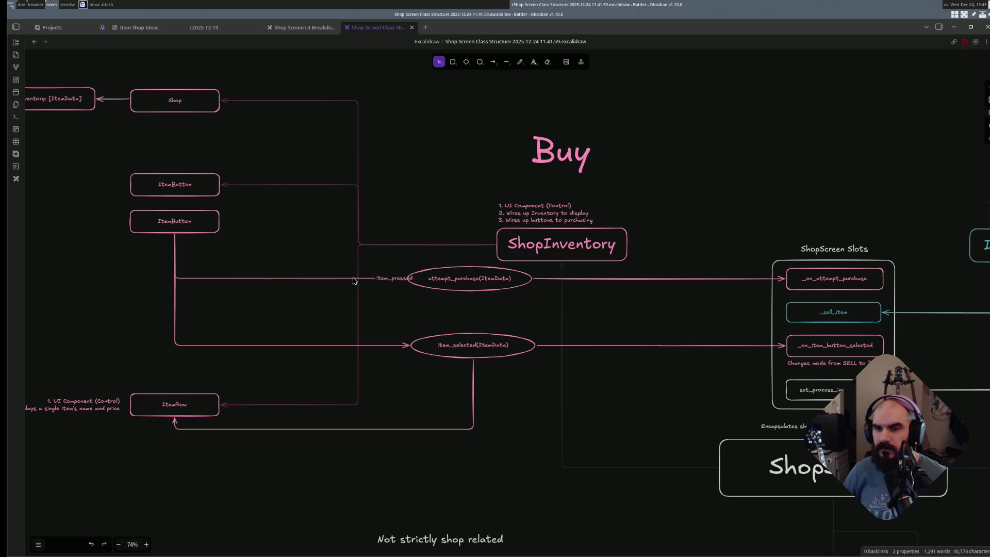
click(354, 280)
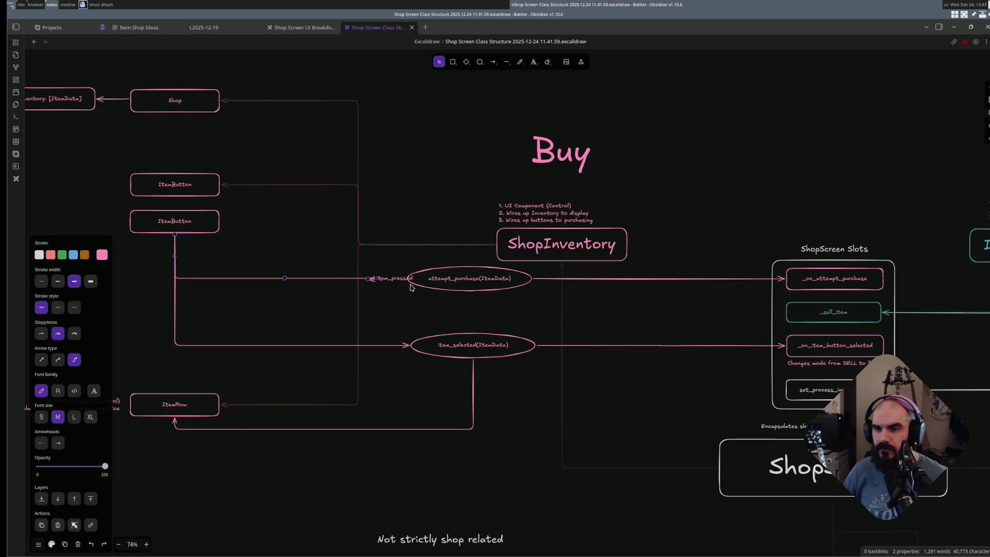
drag(410, 286, 409, 309)
click(420, 310)
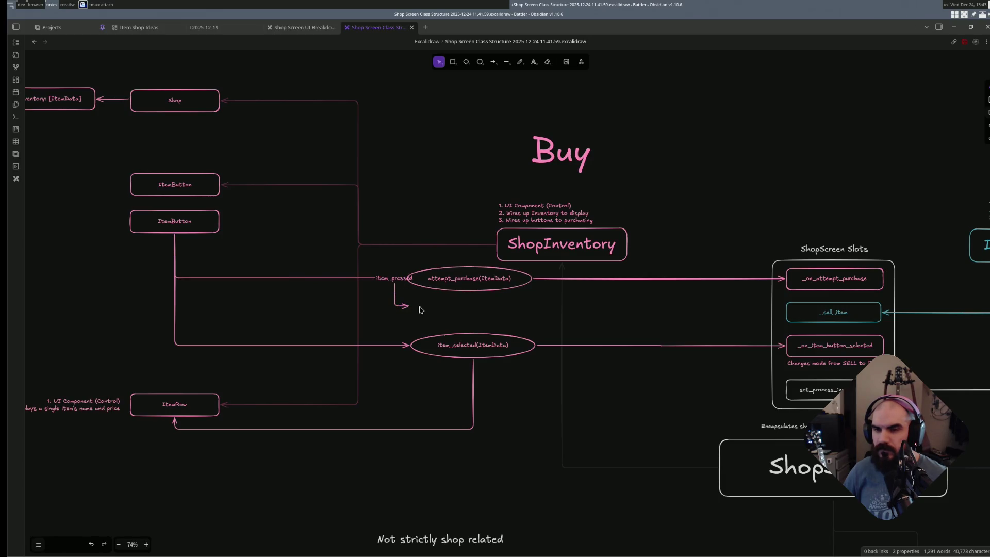
- Replace it with a new arrow from ItemButton to attempt_purchase labelled item_pressed
click(407, 309)
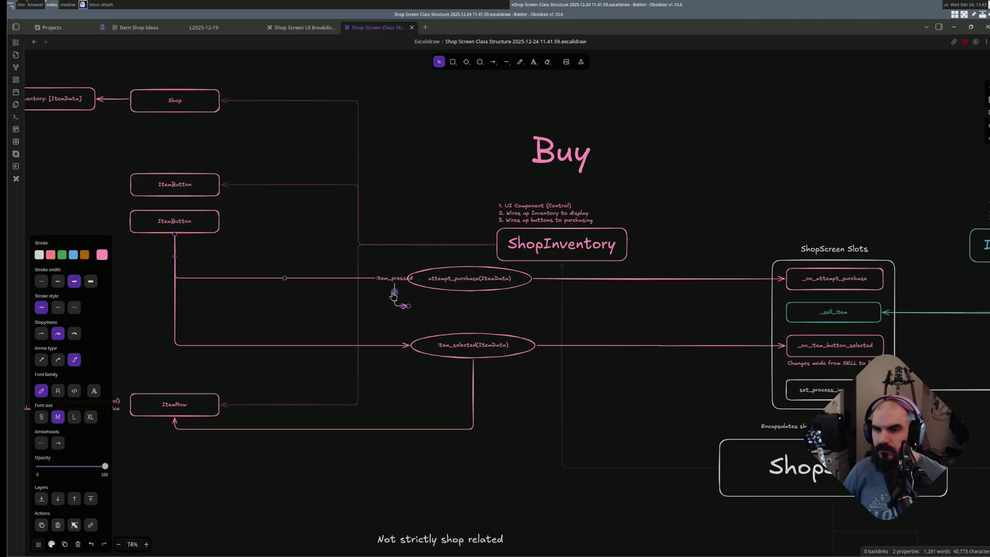
key(Delete)
key(a)
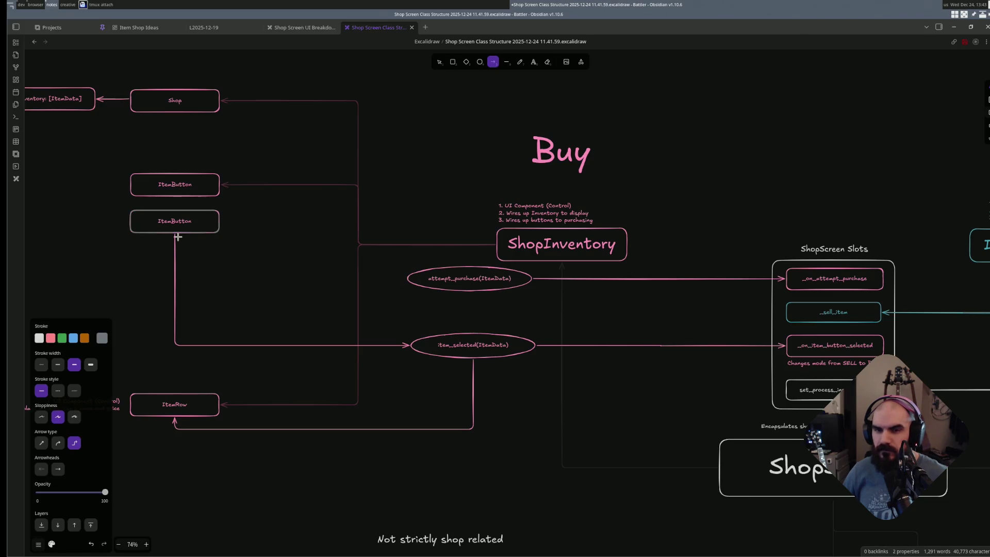
mouse_move(175, 234)
mouse_down()
mouse_move(331, 294)
mouse_move(406, 279)
mouse_up()
key(Return)
text(item_pressed)
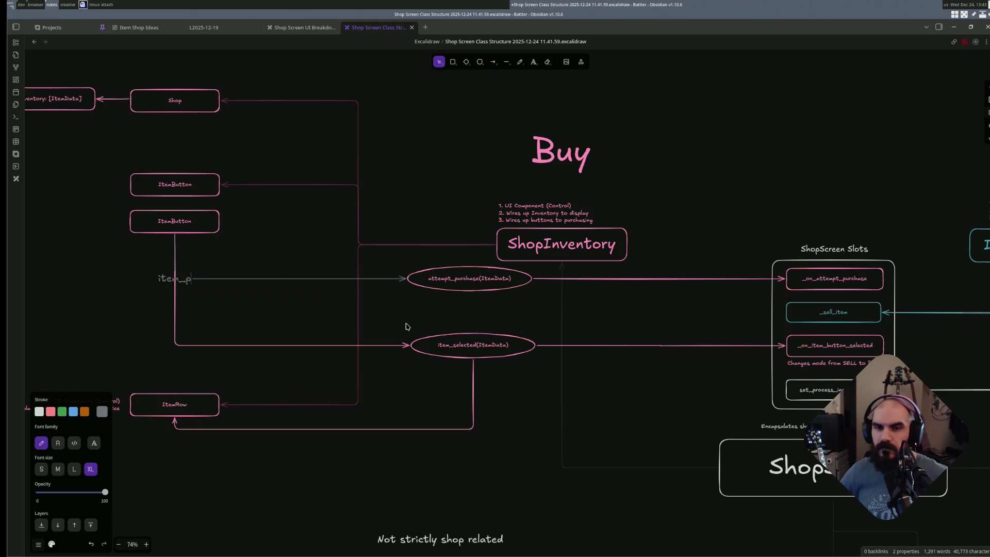
key(Escape)
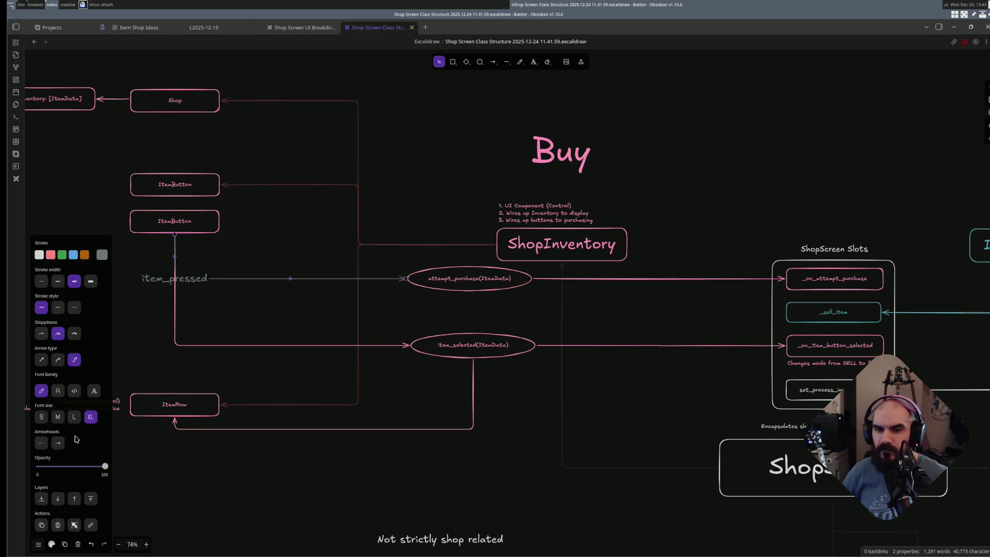
- Set the item_pressed label to medium font size and colour the arrow pink
click(58, 416)
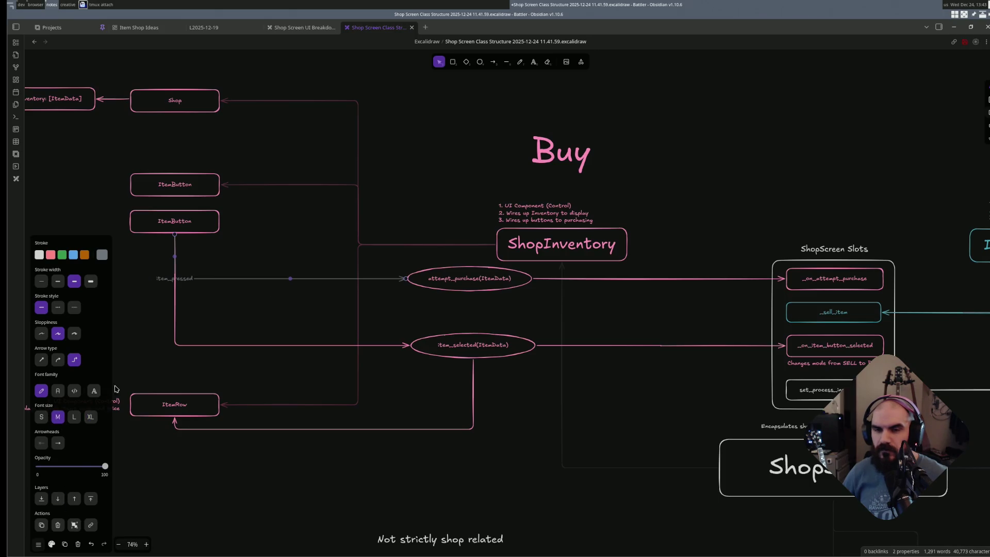
key(s)
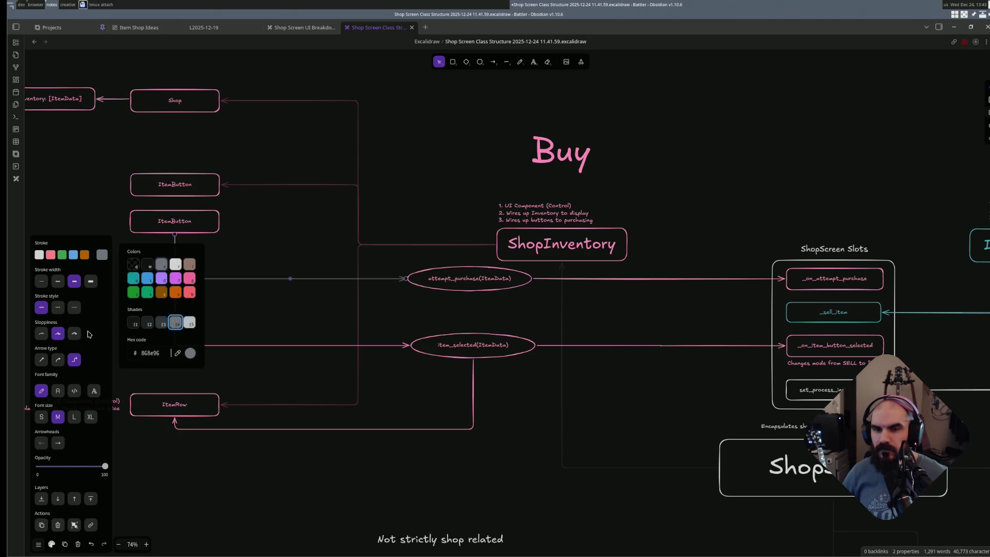
click(147, 323)
click(294, 316)
click(256, 283)
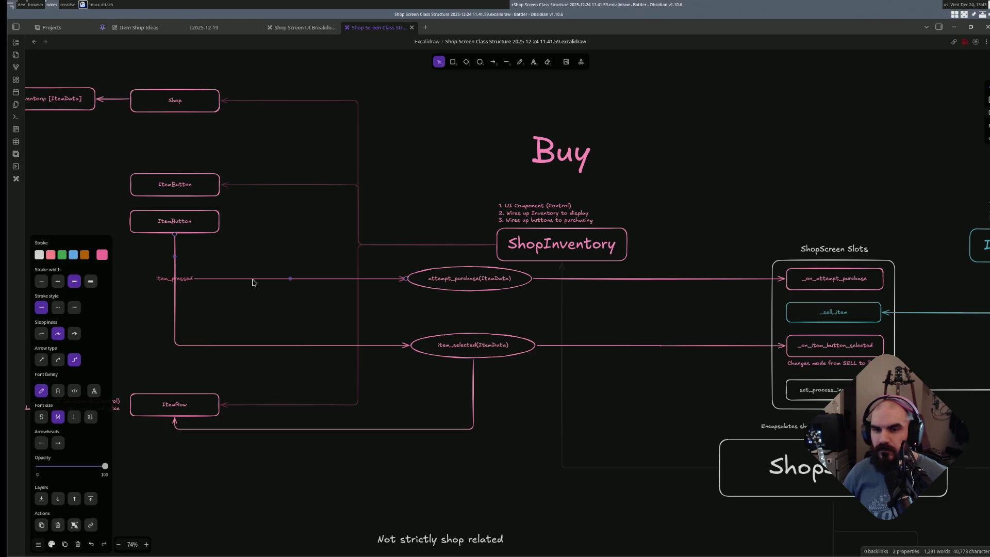
key(s)
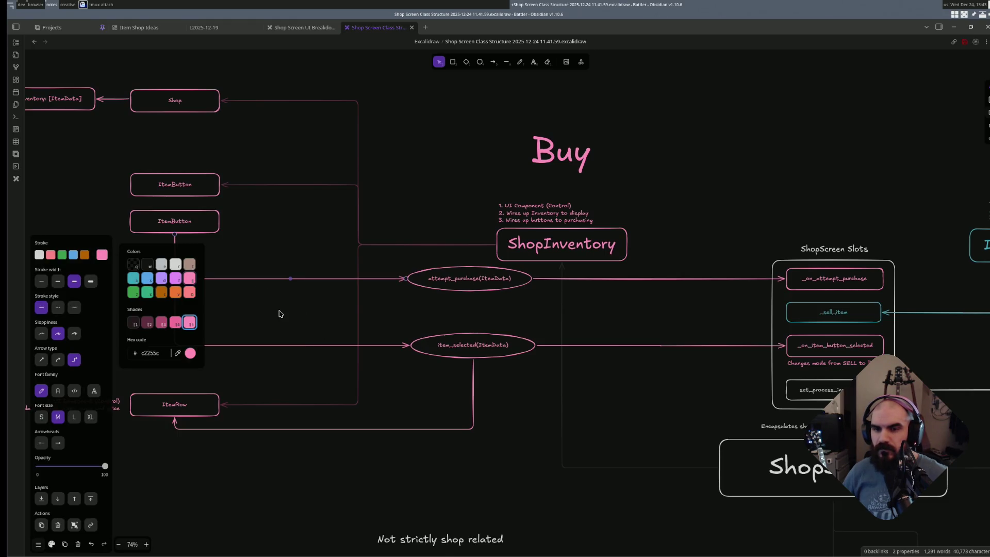
click(306, 319)
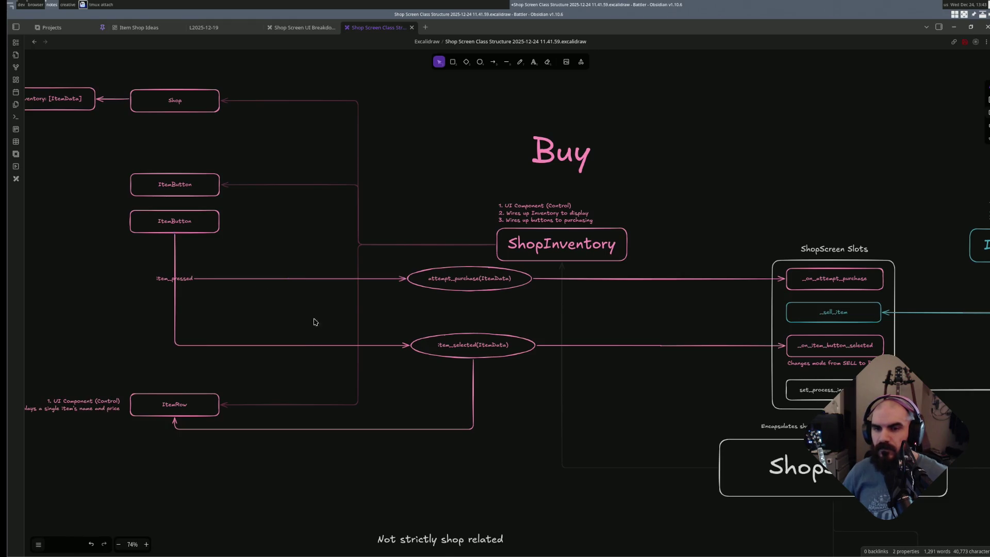
- Shift the arrow's start segment and label to sit just beneath the lower ItemButton
click(250, 278)
drag(174, 261, 210, 262)
click(219, 302)
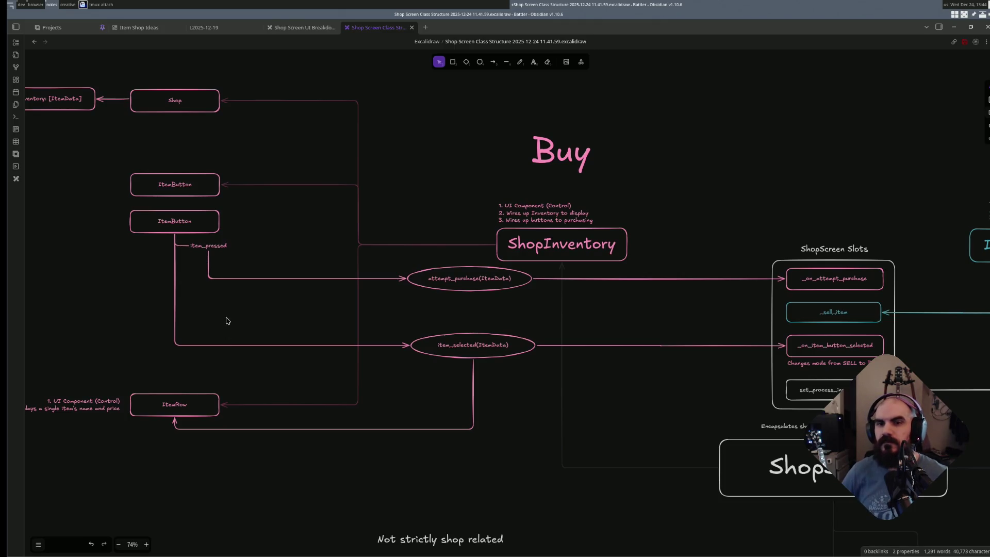
scroll(305, 343, up, 1)
scroll(337, 370, down, 1)
scroll(405, 376, down, 1)
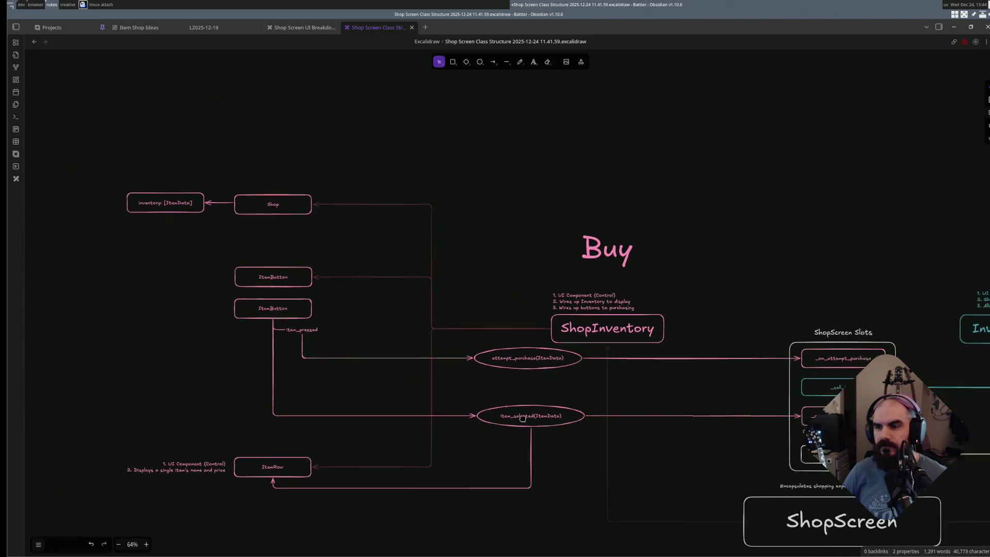
scroll(464, 363, down, 1)
scroll(524, 347, down, 1)
scroll(559, 316, down, 1)
scroll(557, 340, right, 1)
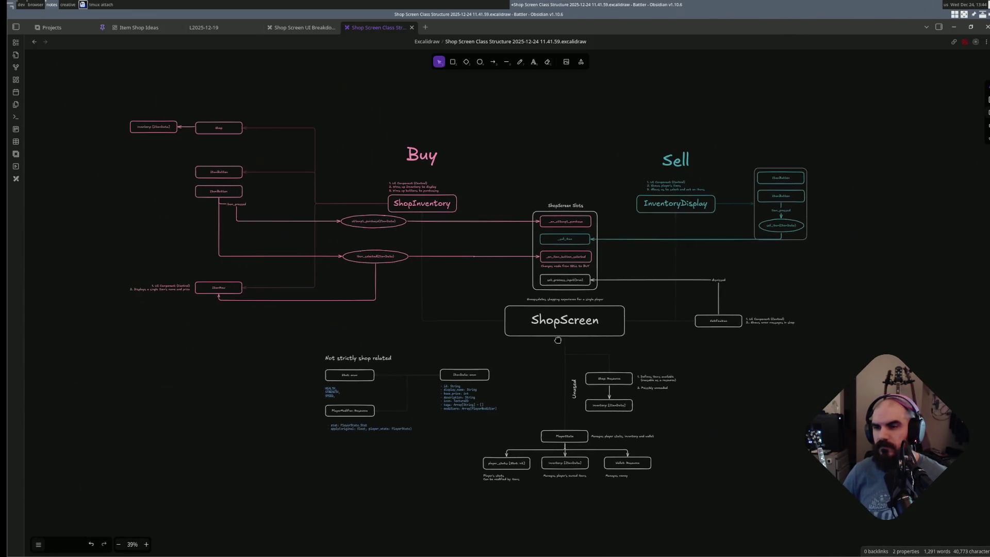
scroll(356, 267, up, 1)
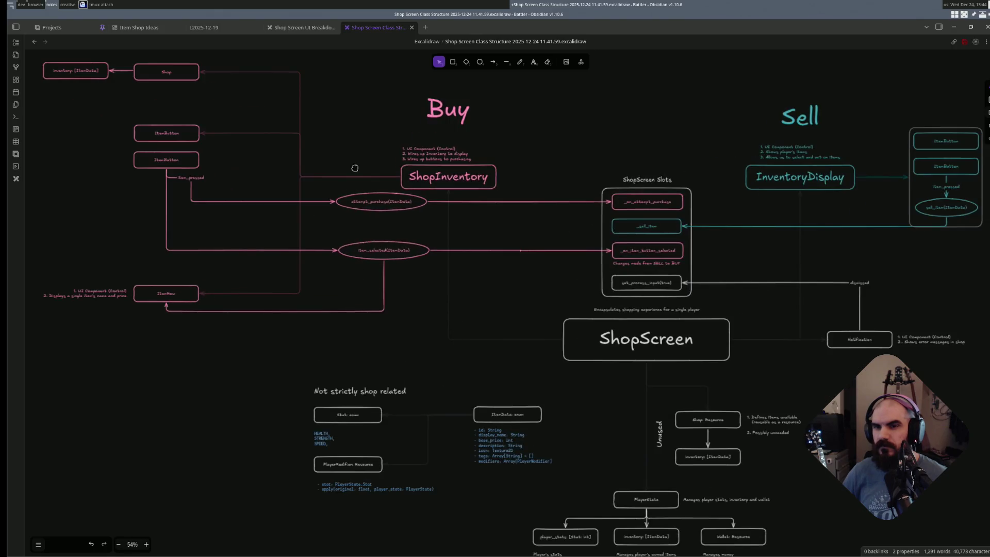
scroll(333, 294, up, 1)
scroll(316, 313, up, 1)
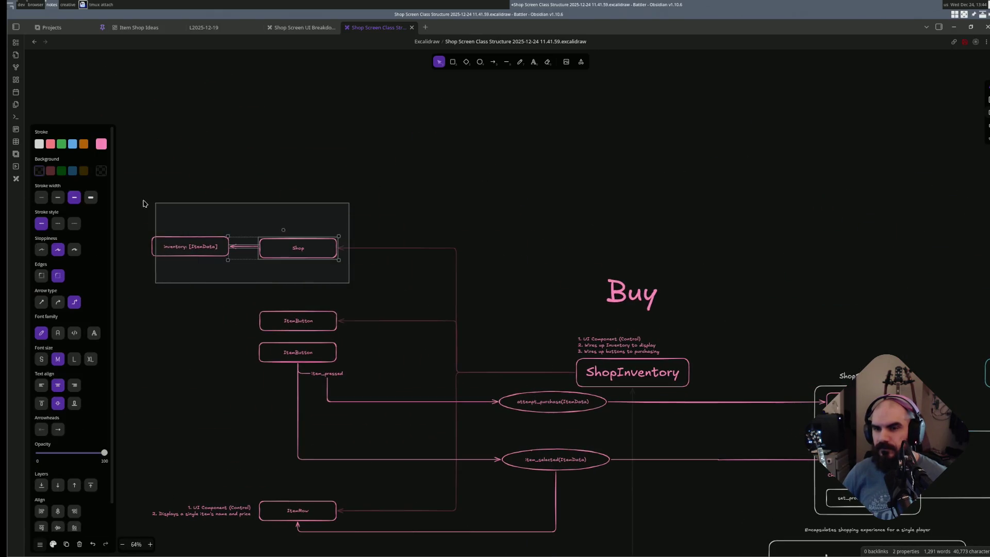
- Move the Shop and Inventory boxes down slightly, then switch to Neovim
drag(348, 285, 147, 203)
drag(296, 248, 296, 269)
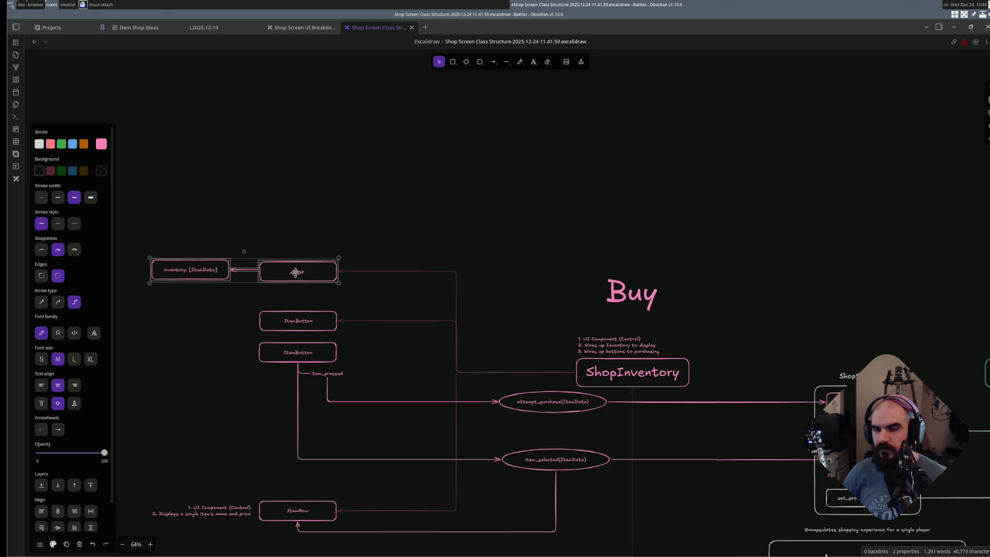
click(387, 309)
scroll(367, 340, down, 3)
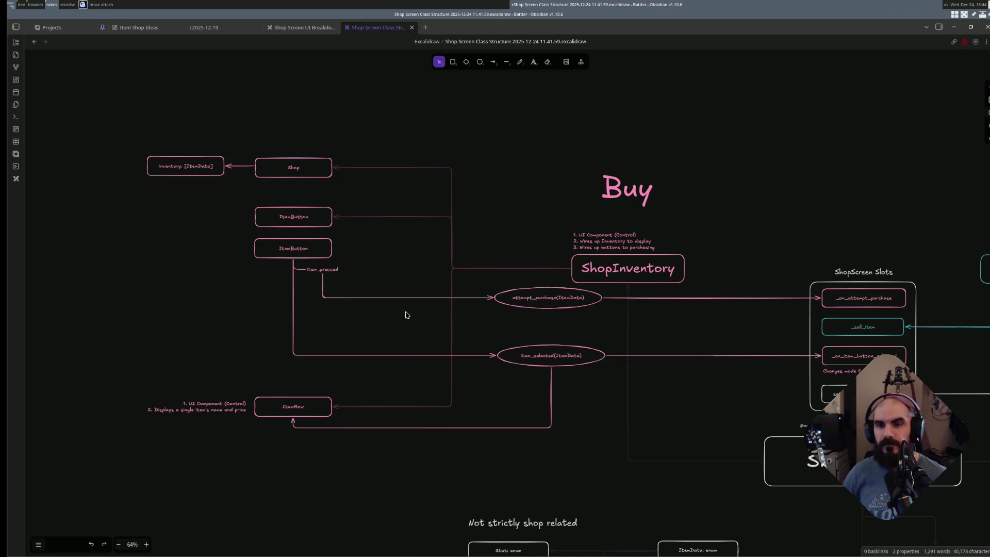
scroll(398, 325, right, 3)
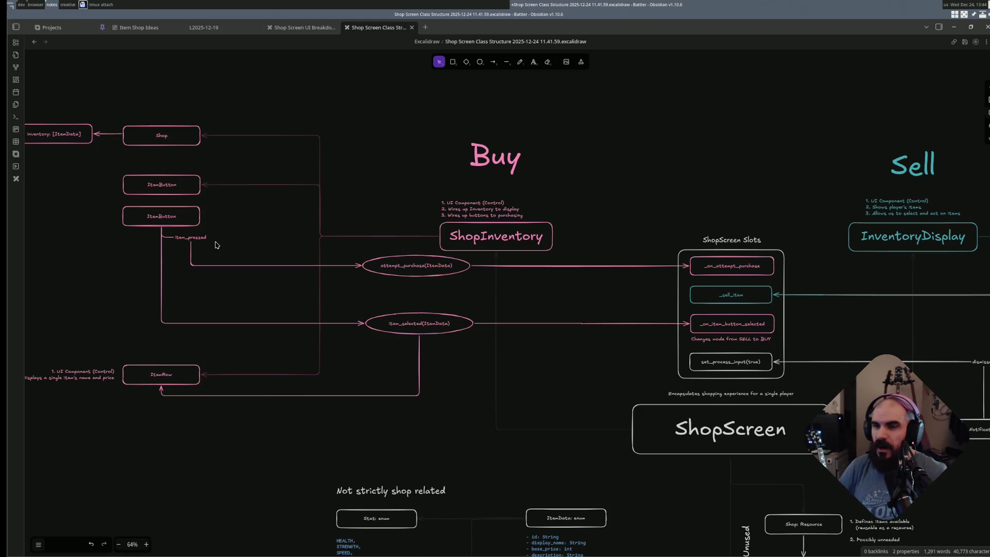
scroll(244, 222, down, 2)
scroll(243, 222, right, 2)
ctrl+scroll(369, 202, down, 3)
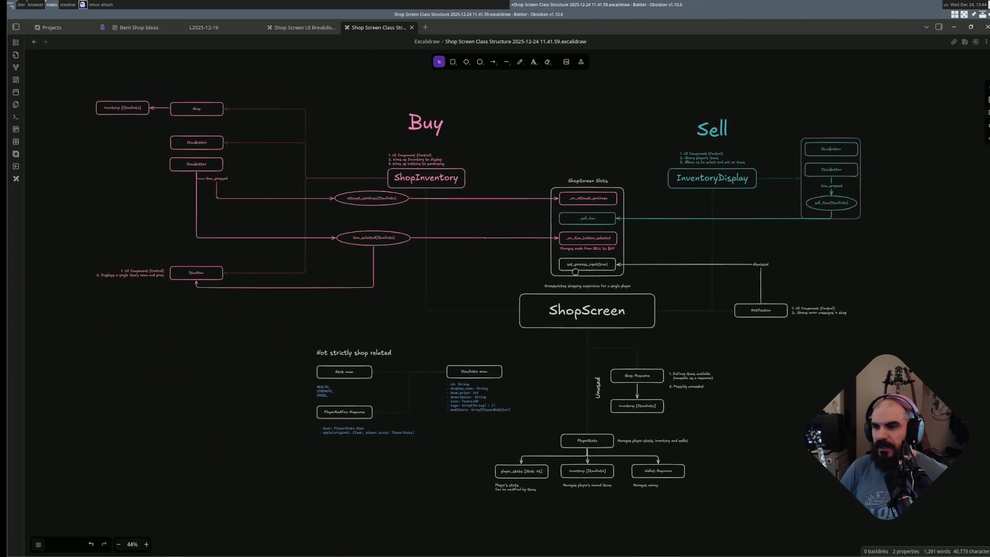
scroll(706, 306, right, 1)
key(alt+Tab)
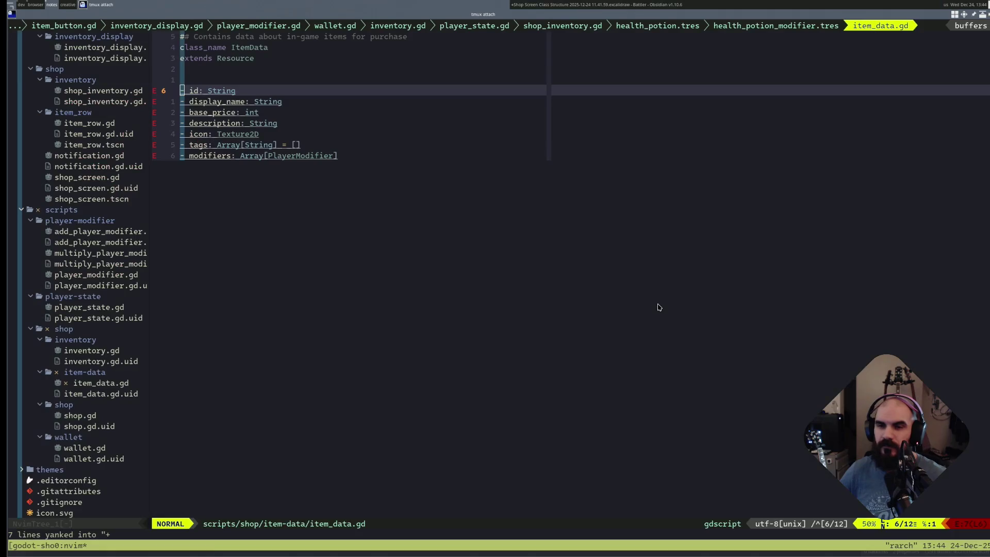
key(space)
key(g)
key(g)
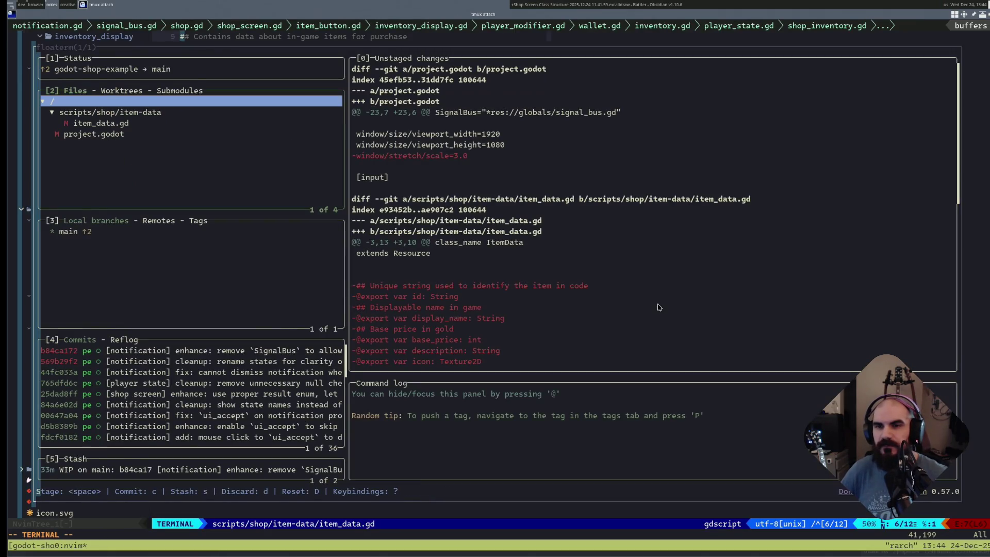
key(q)
key(u)
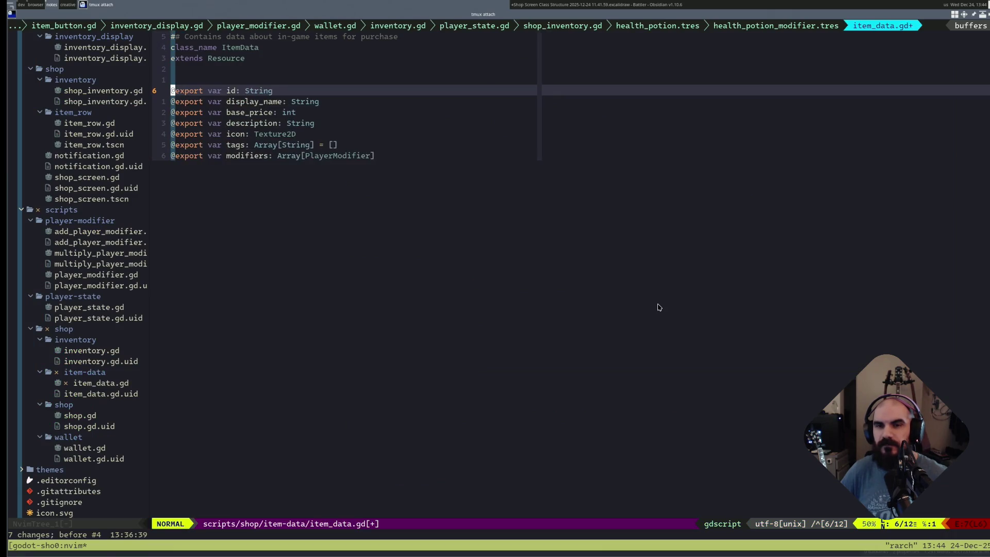
- Discard all uncommitted changes to item_data.gd in lazygit and return to the Obsidian diagram
key(space)
key(g)
key(g)
key(j)
key(j)
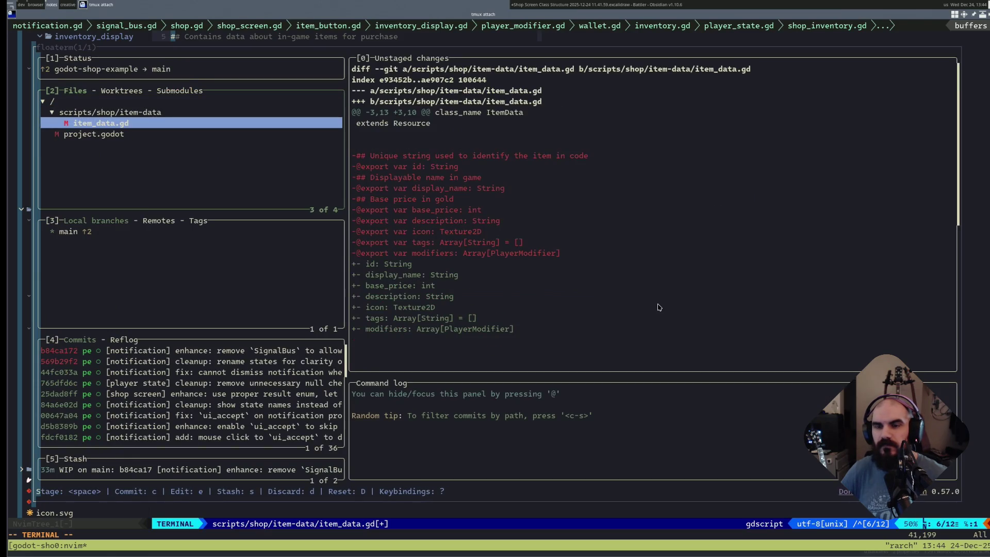
key(d)
key(Return)
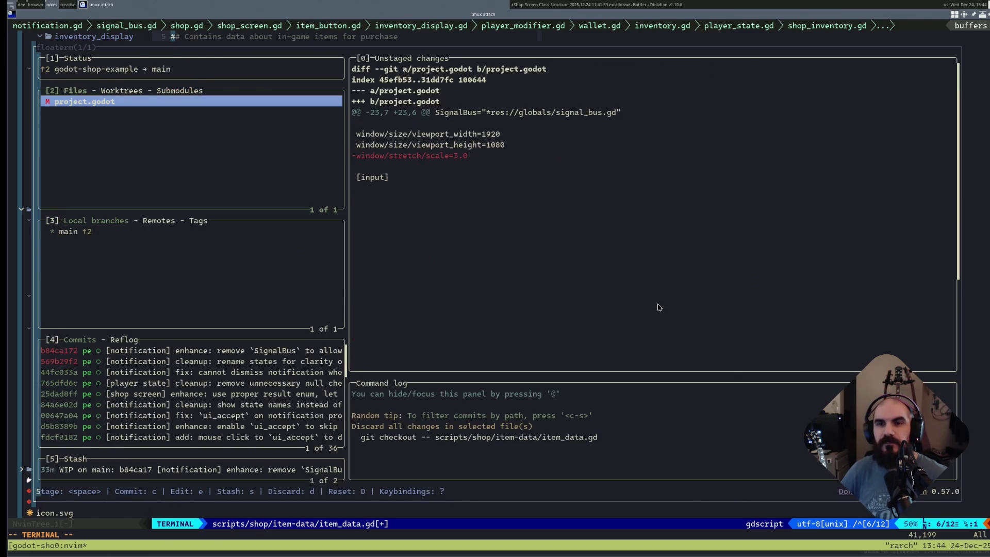
key(q)
key(alt+Tab)
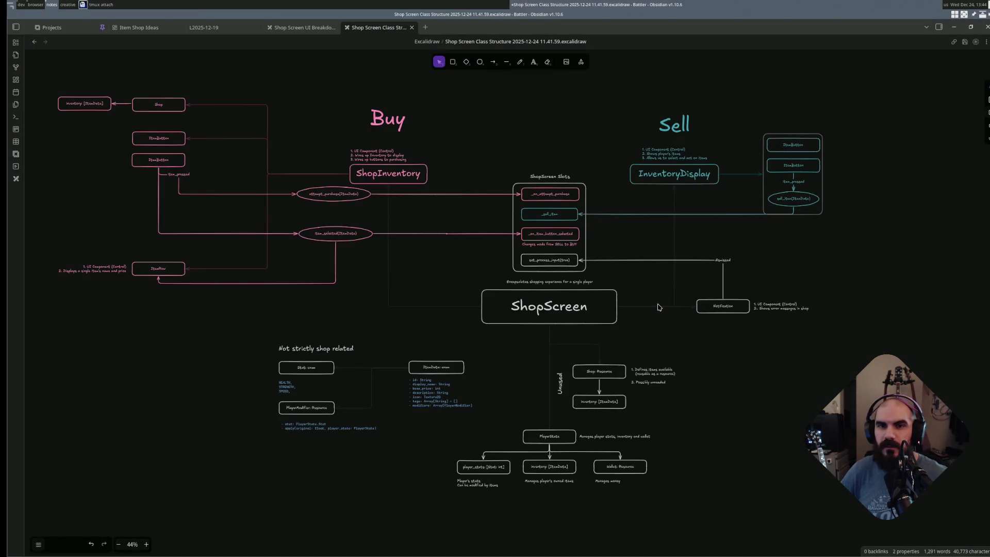
- Open a terminal in ~/Obsidian/Battler and launch lazygit on the vault
key(super+Return)
text(cd )
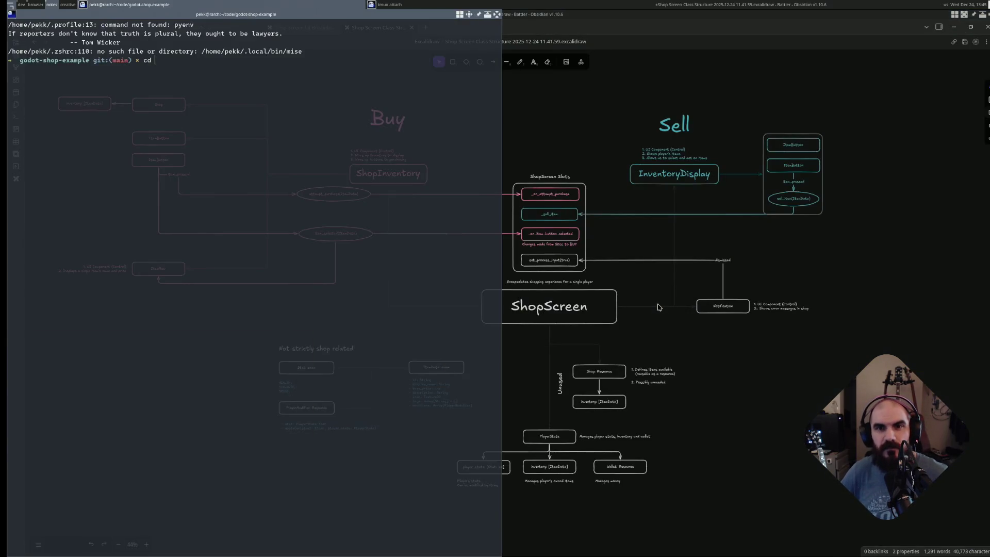
text(~/Obsidian/Battler)
key(Return)
text(ls)
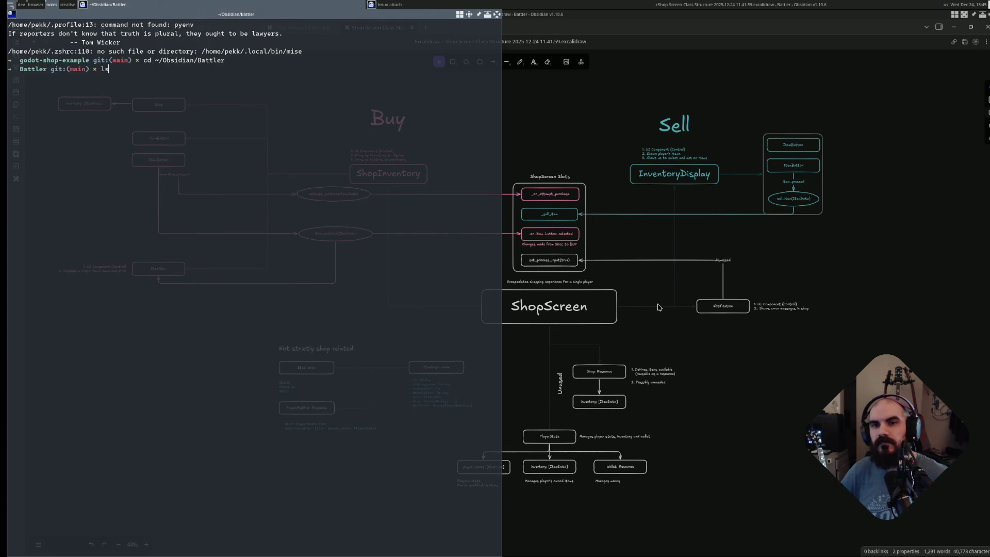
key(Return)
text(clear)
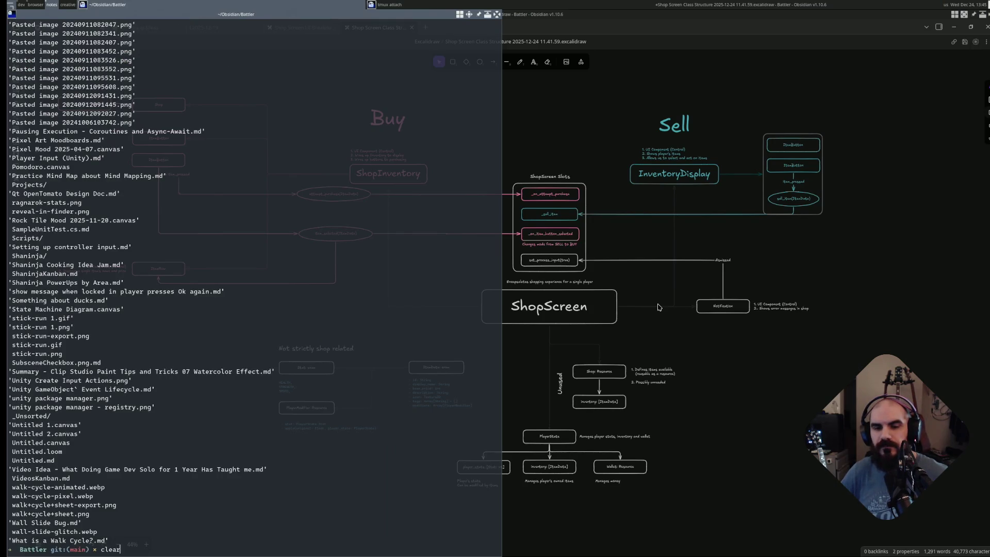
key(Return)
text(lazygit)
key(Return)
key(Down)
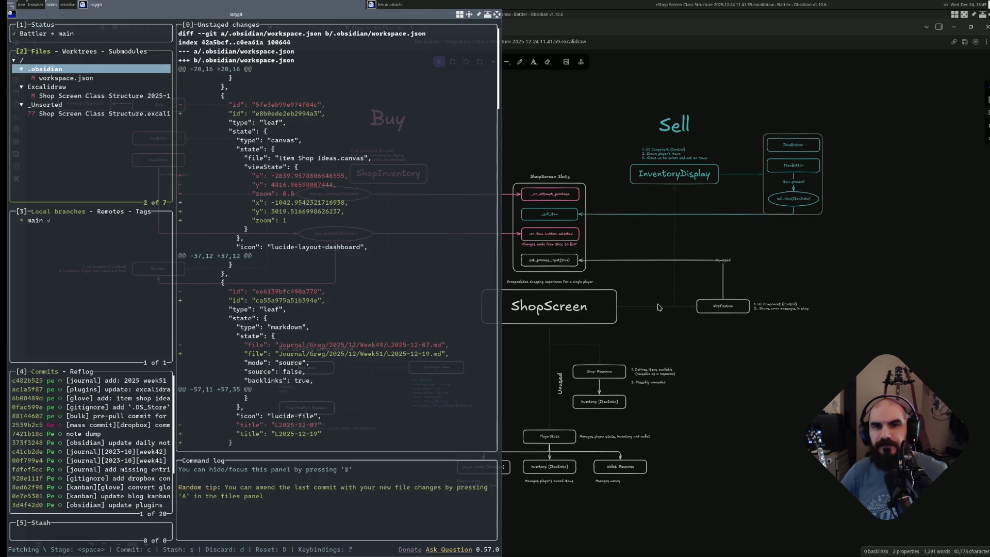
- Stage the Shop Screen excalidraw file and commit it as a cleanup organizing the graph for readability
key(Down)
key(Down)
key(Down)
key(space)
key(c)
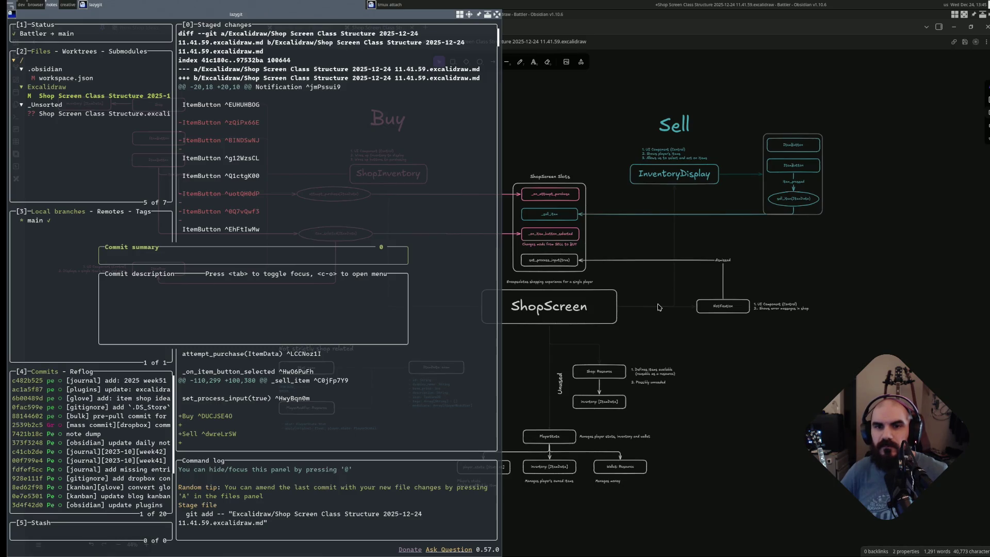
text([)
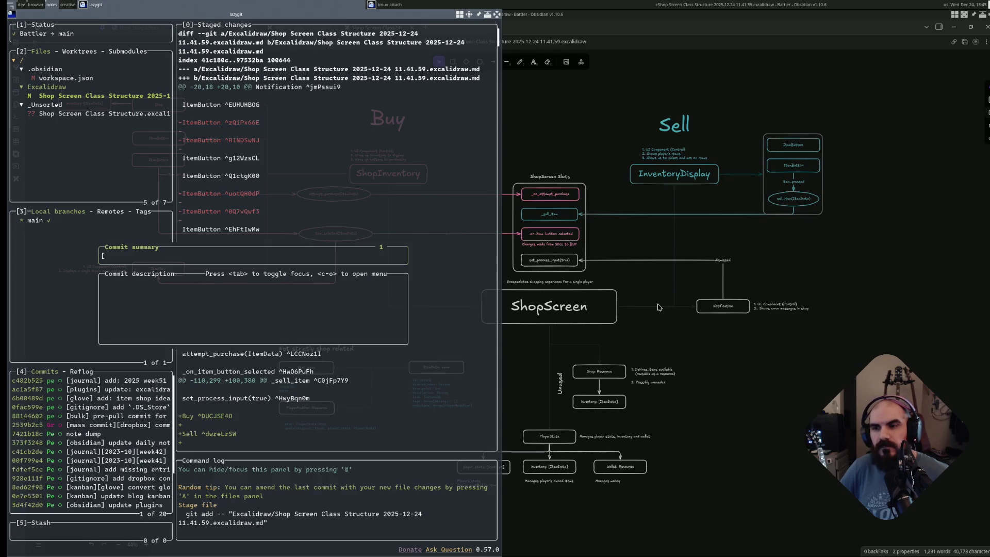
text(shop screen])
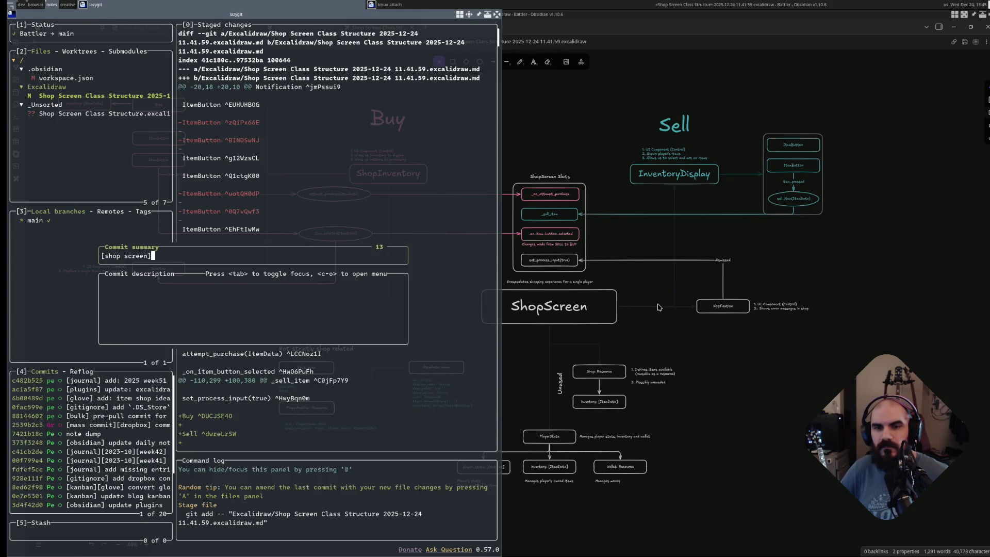
text([godot)
text(] )
text(excal)
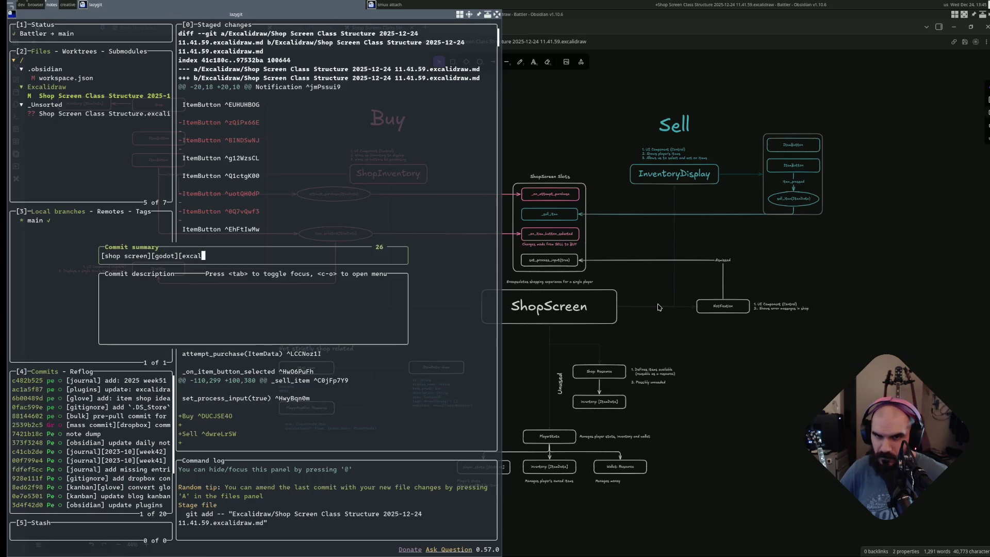
text(idraw)
text(cleanup: )
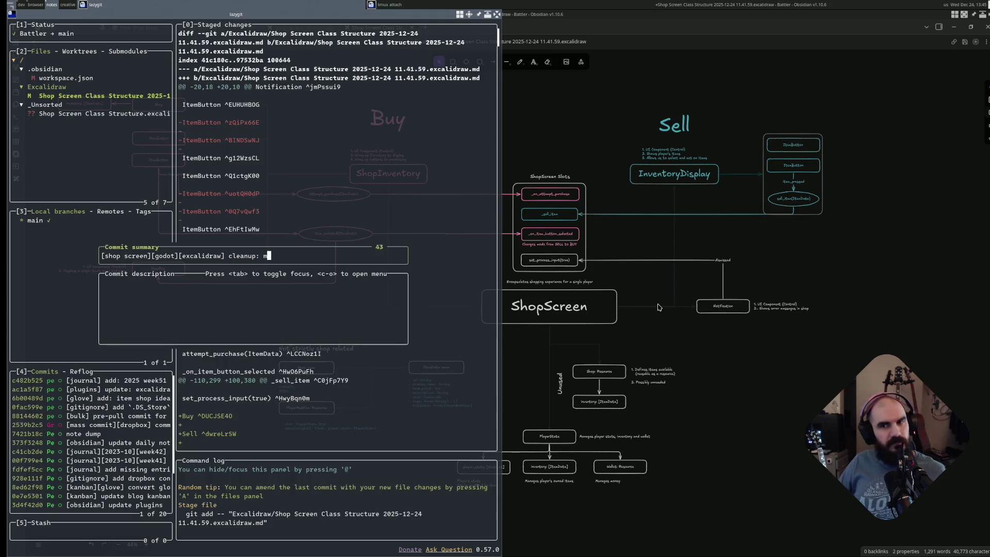
text(make)
key(BackSpace)
key(BackSpace)
key(BackSpace)
text(org)
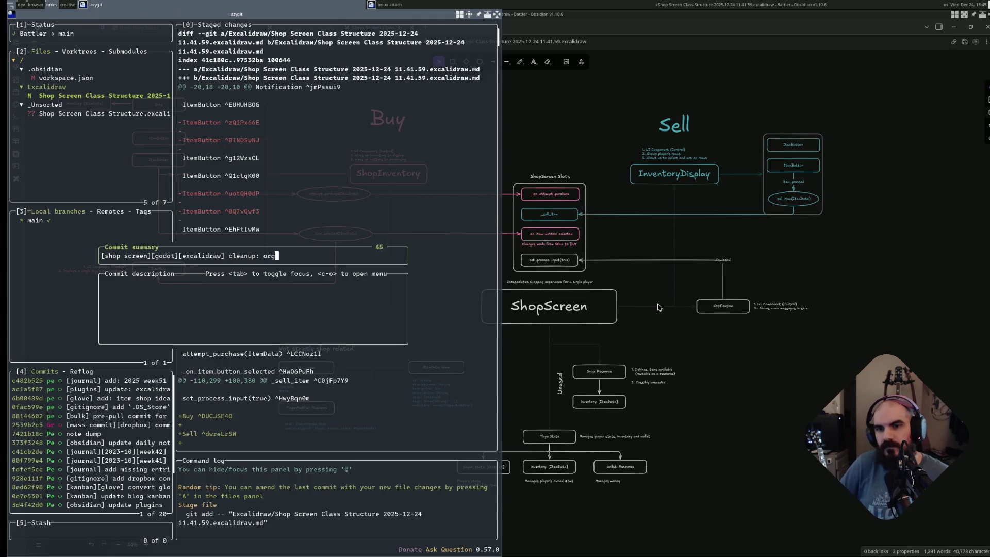
text(anize graph )
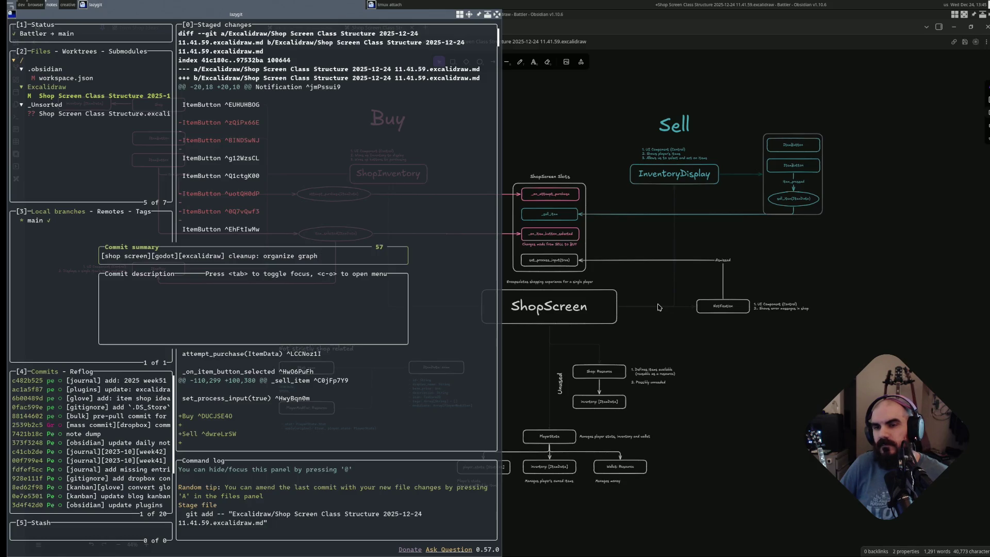
text(for readability)
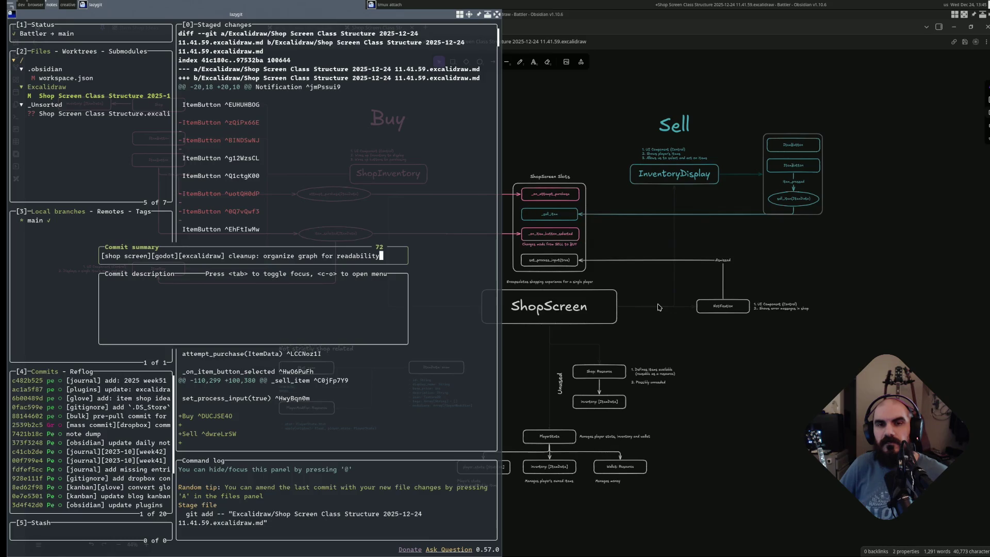
key(Return)
- Discard the stray untracked copy of the diagram and quit lazygit back to the shell
key(Down)
key(d)
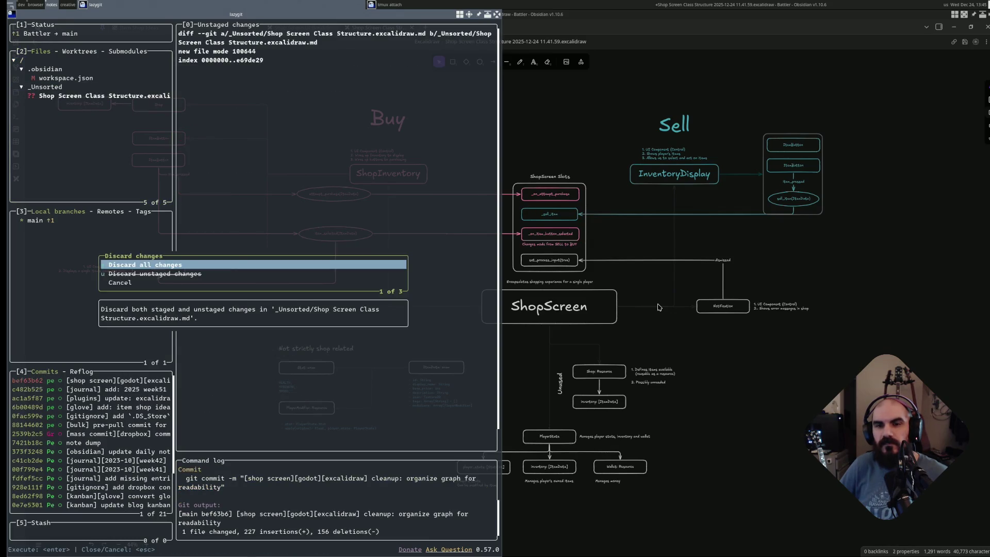
key(Return)
key(q)
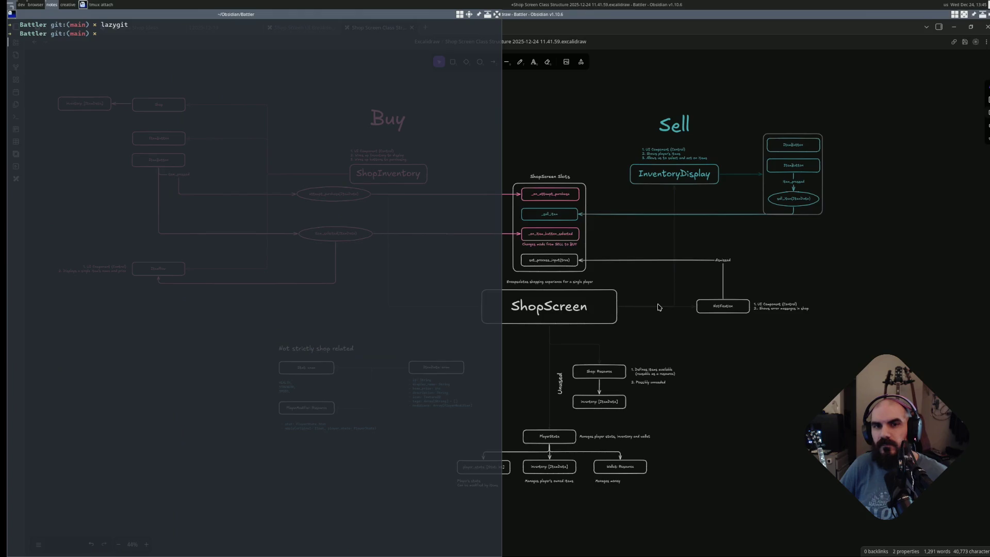
- Briefly hide the terminal to check the ShopScreen–Notification arrow in the diagram, then bring the terminal back
key(super+s)
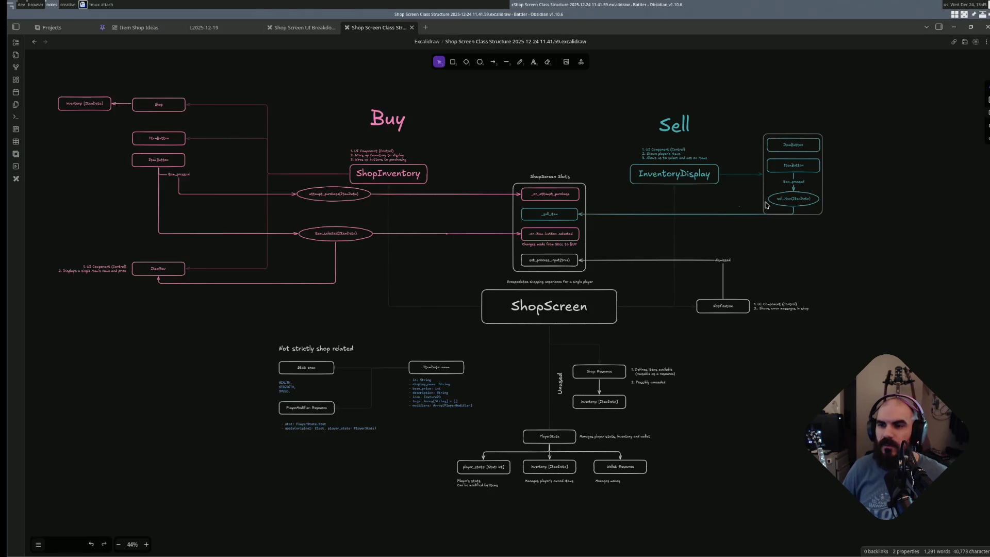
click(674, 307)
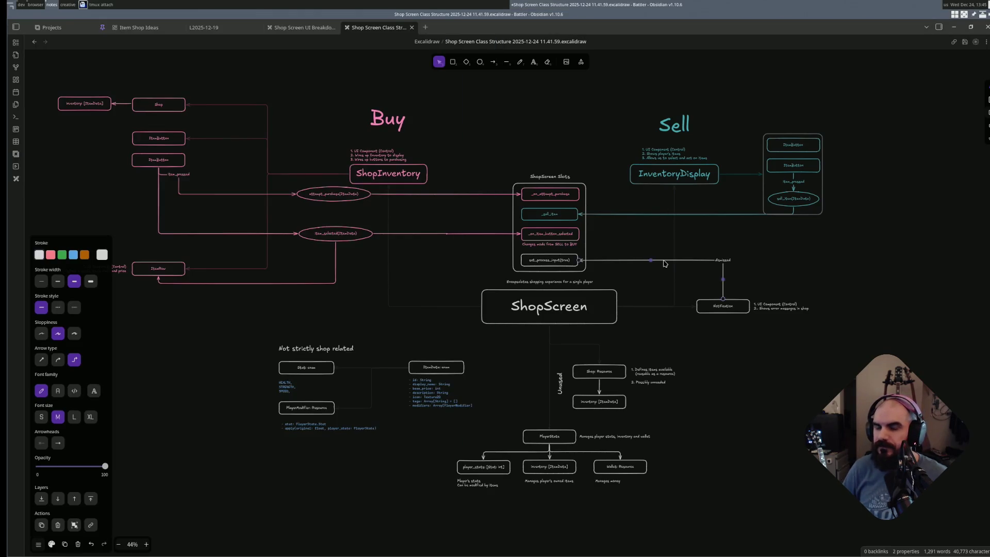
click(747, 388)
key(super+s)
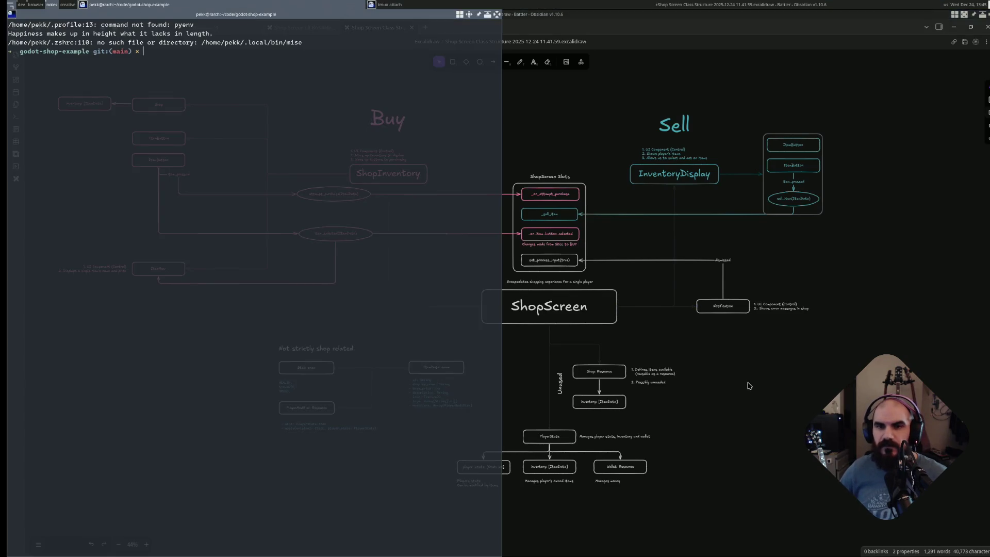
text(cd ~/O)
- Change into the Obsidian Battler vault folder and launch lazygit there
key(Tab)
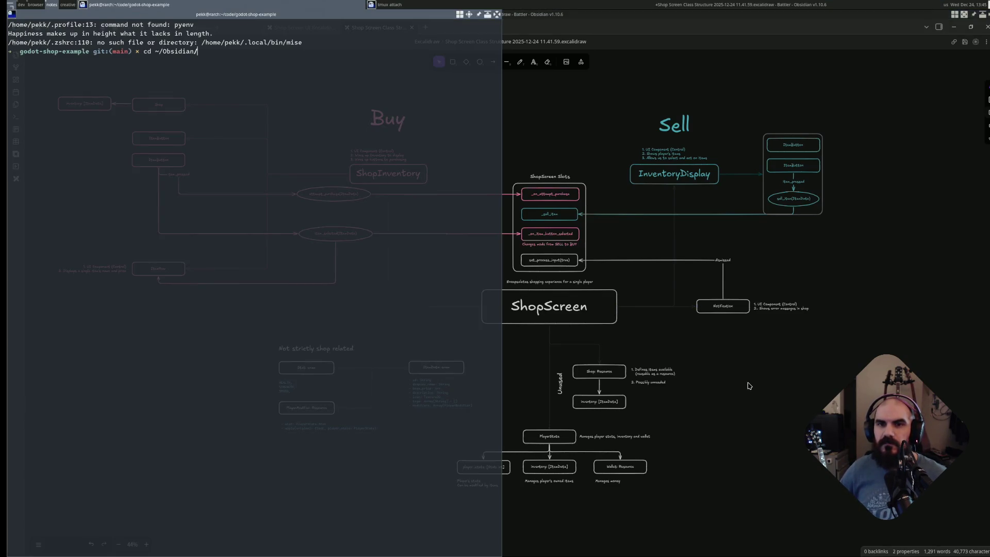
key(Tab)
key(Return)
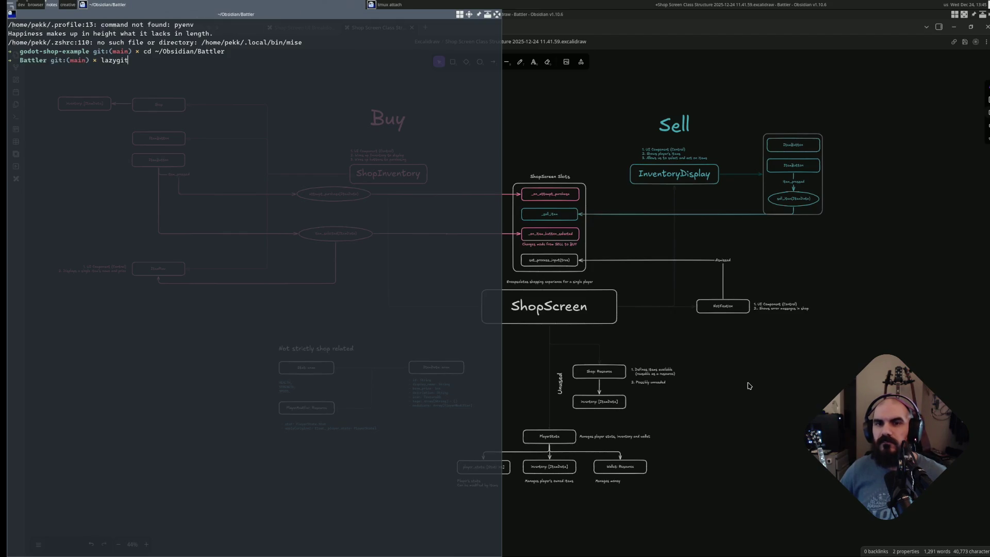
key(Return)
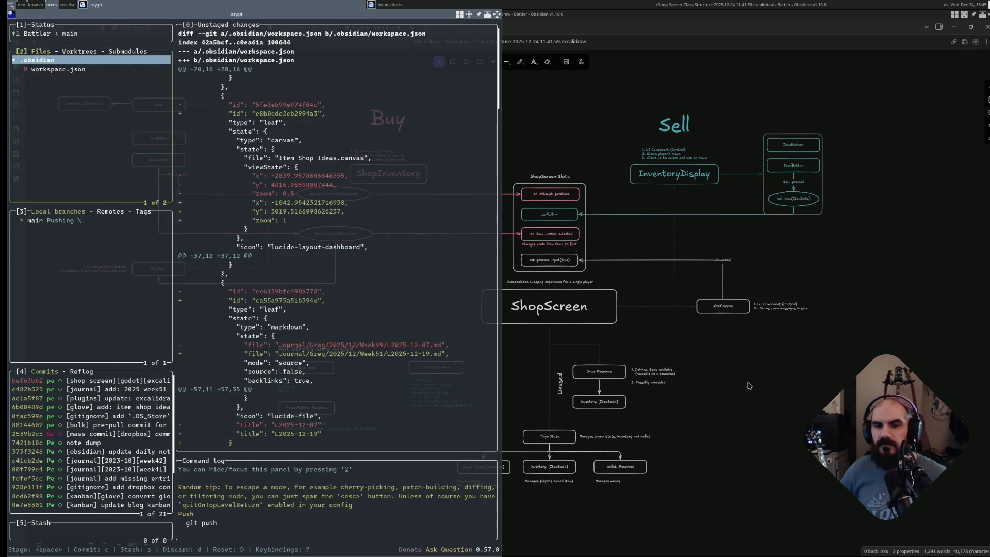
- After a failed pull, stage workspace.json, stash the changes as 'workspace', and pull (already up to date)
key(p)
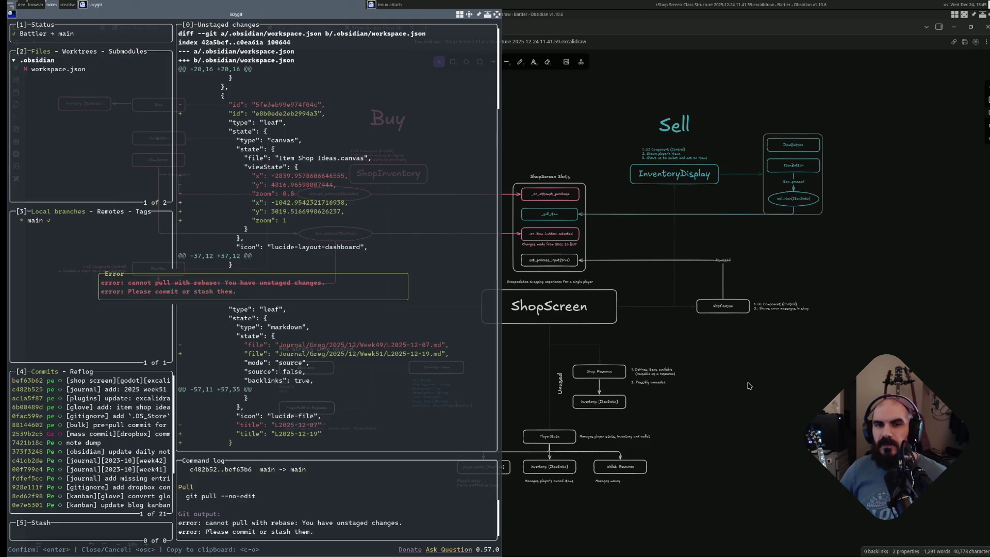
key(Escape)
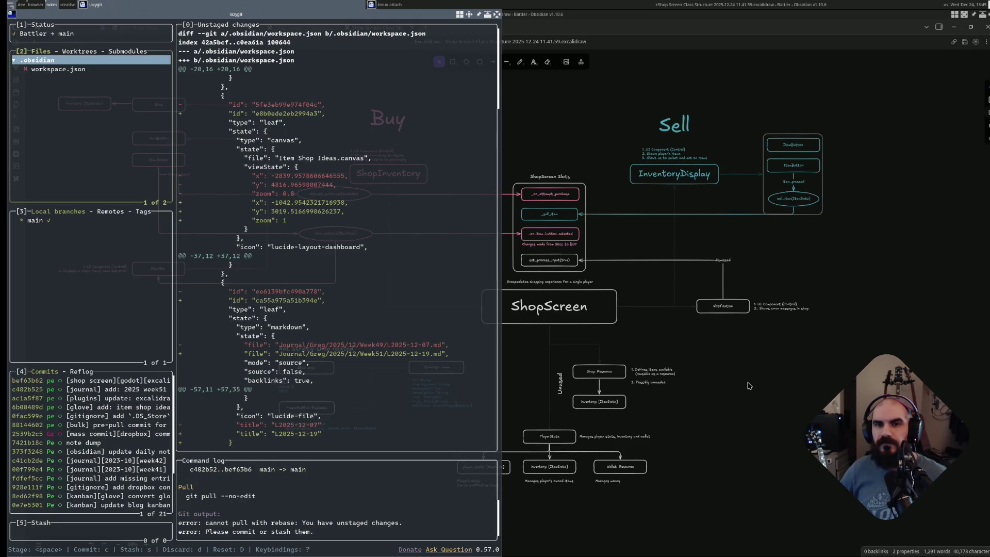
key(Down)
key(d)
key(Escape)
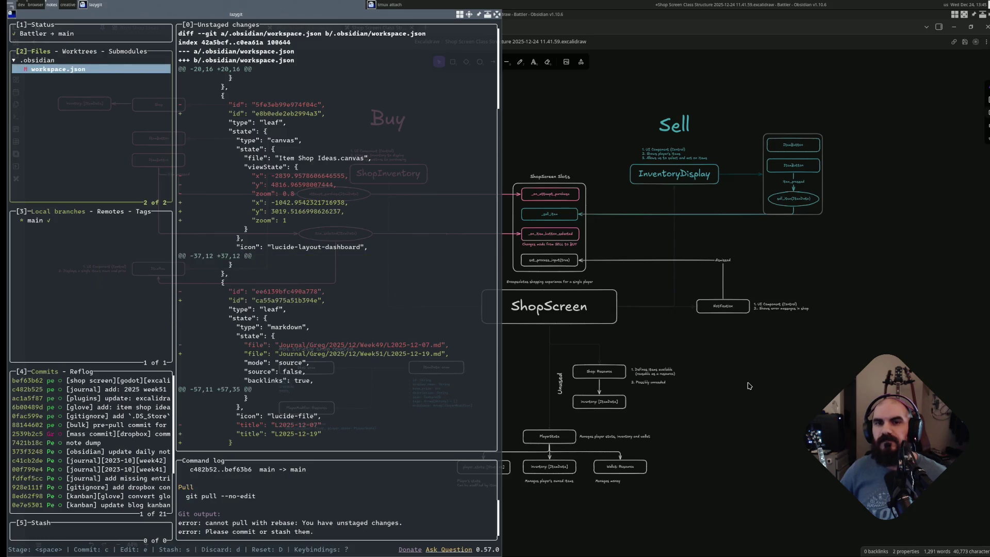
key(space)
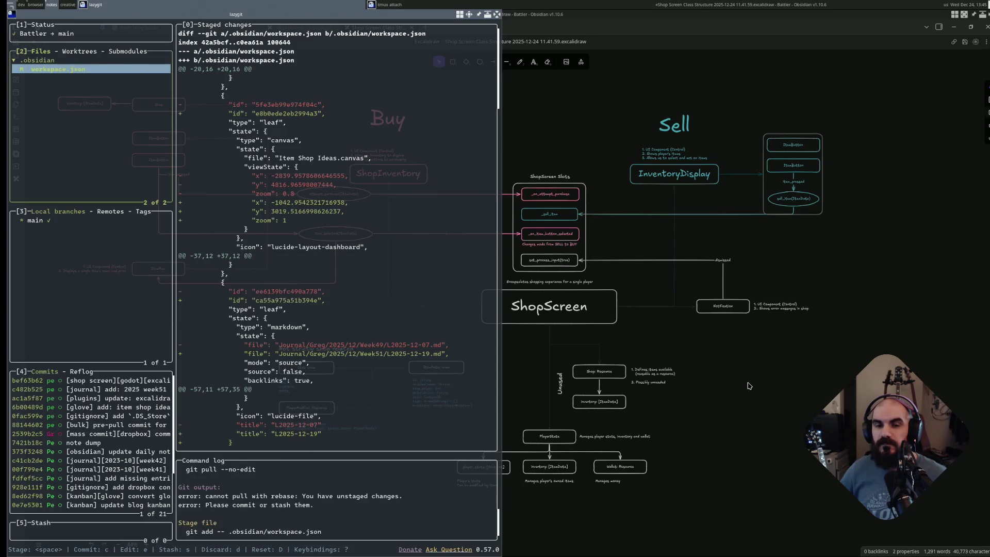
key(s)
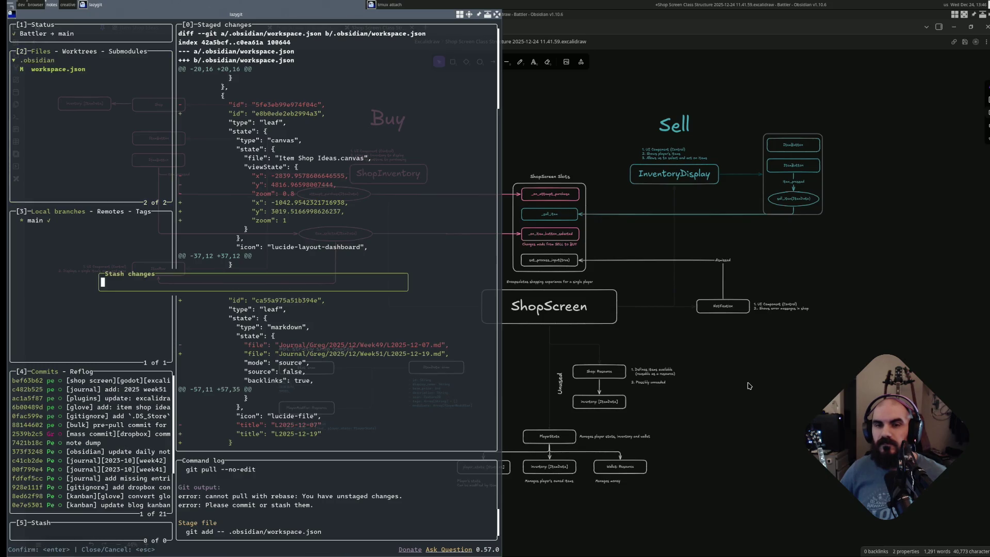
text(workspa)
text(ce)
key(Return)
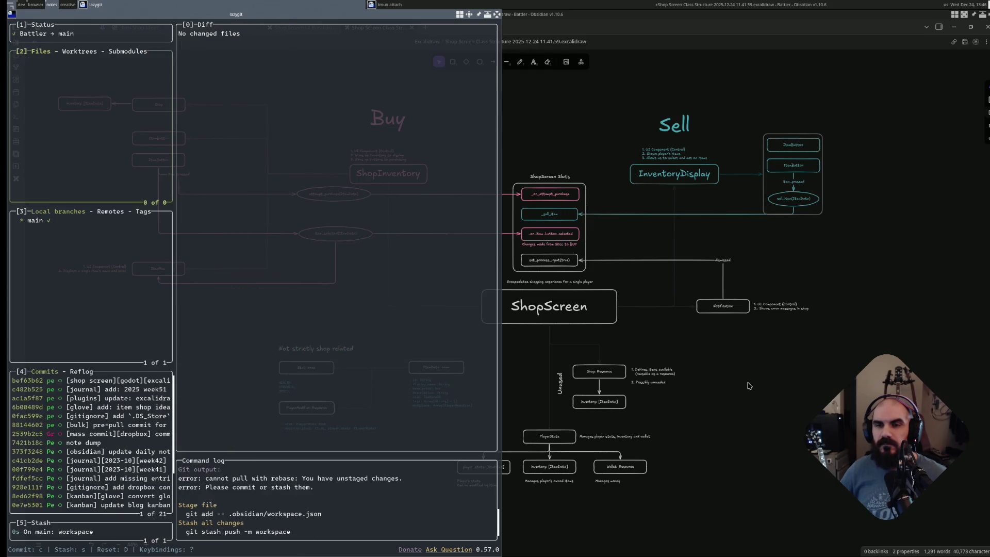
key(p)
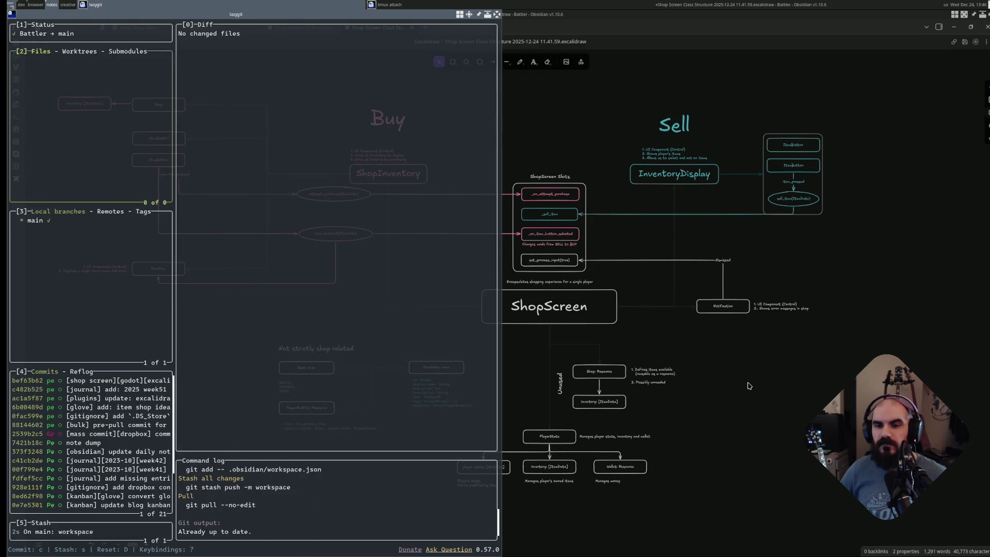
- Browse the new stash's files and the lazygit command list, then quit lazygit
key(s)
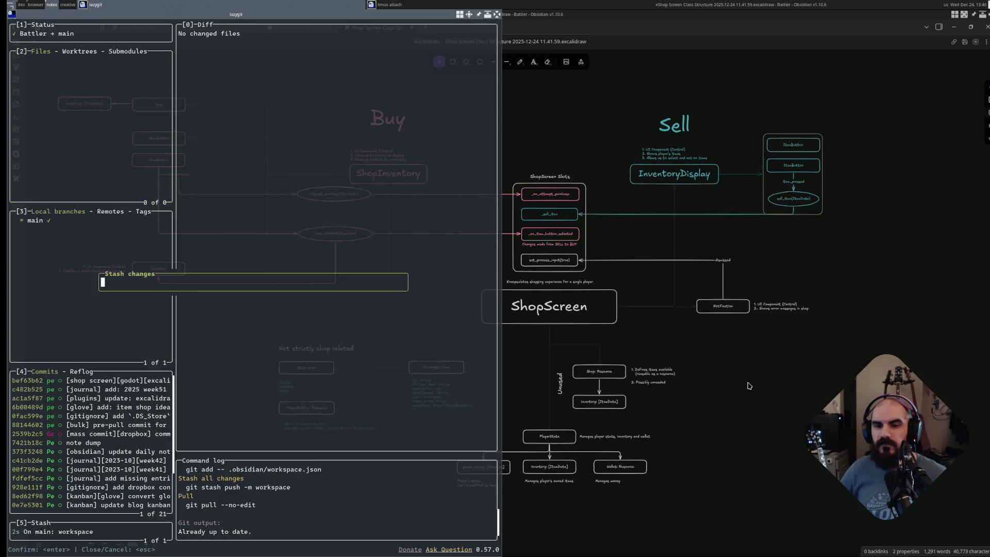
key(Escape)
key(l)
key(l)
key(l)
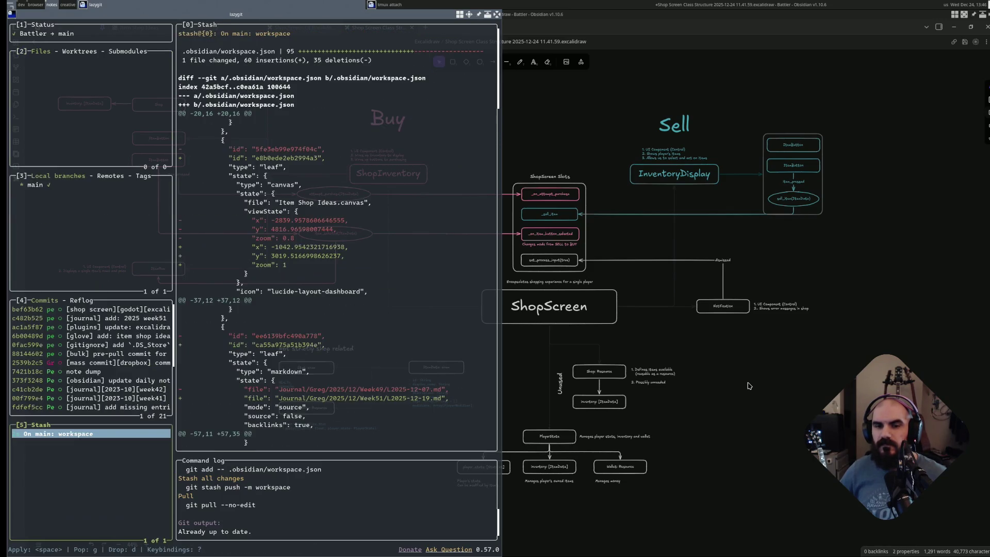
key(Return)
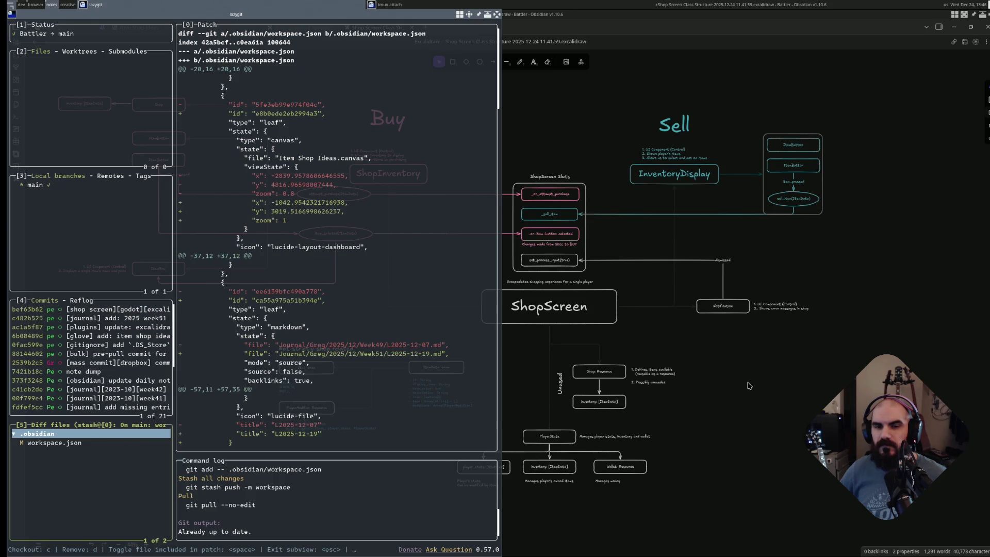
key(Return)
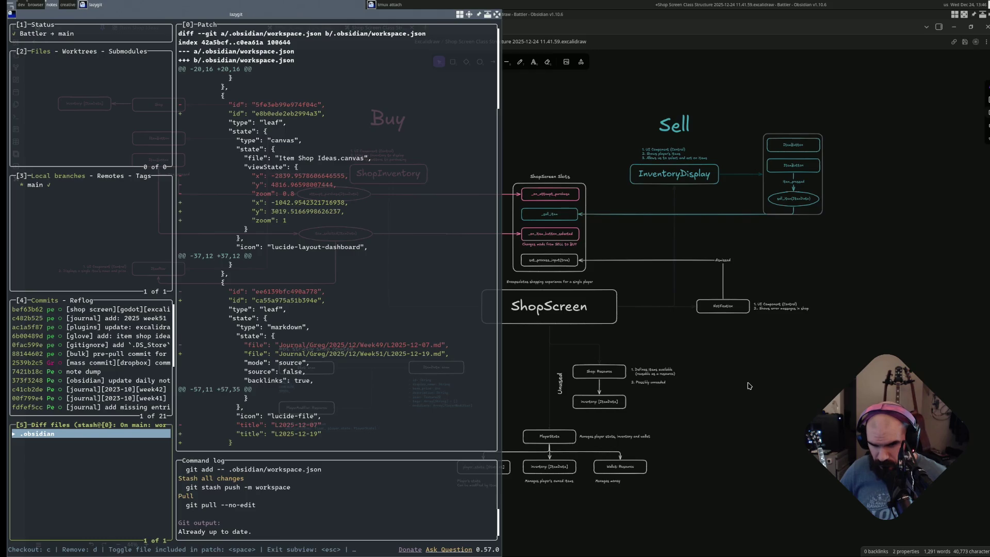
key(?)
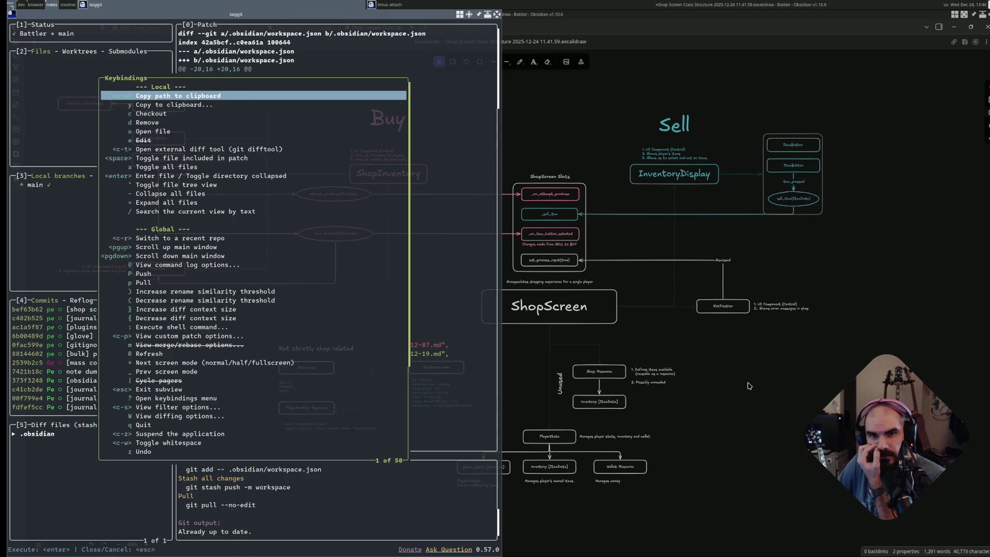
key(slash)
text(pop)
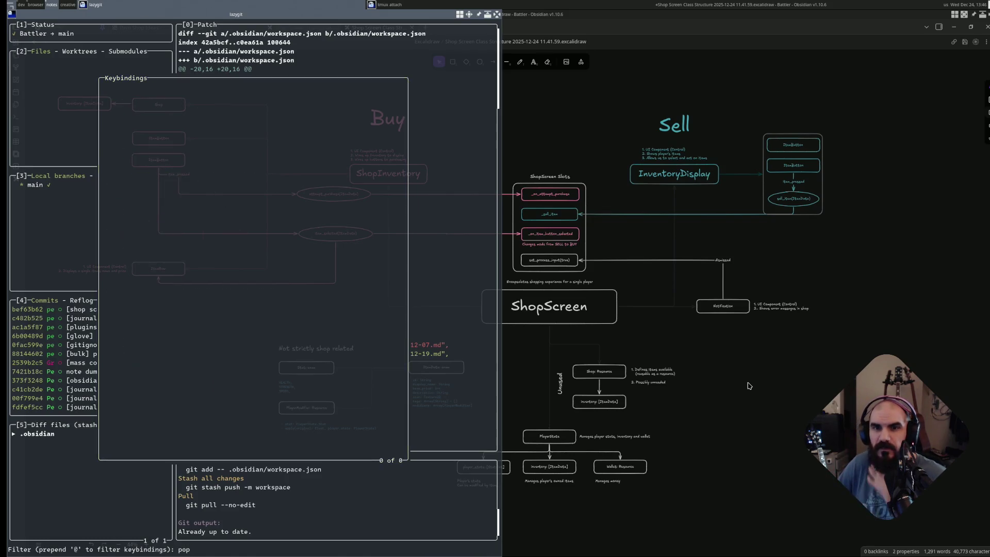
key(BackSpace)
key(BackSpace)
key(BackSpace)
key(Escape)
key(q)
text(git stash pop)
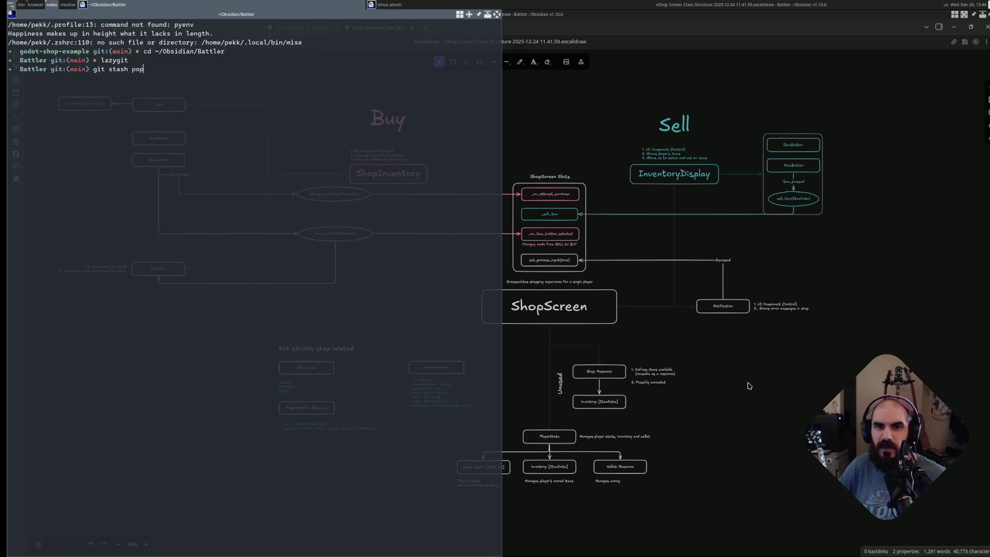
- Run git stash pop to restore the changes, clear the shell, and hide the terminal to reveal the diagram
key(Return)
text(ar)
key(Return)
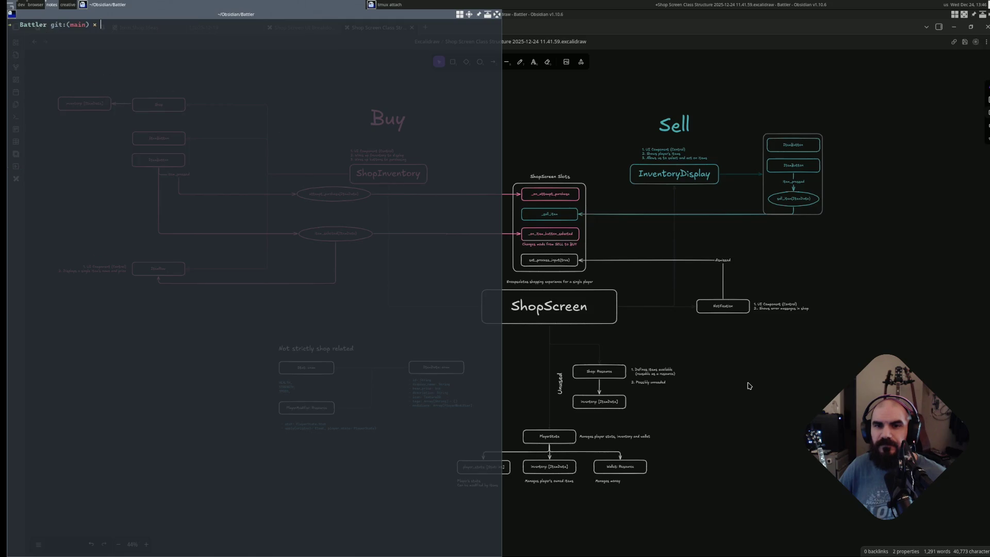
key(F12)
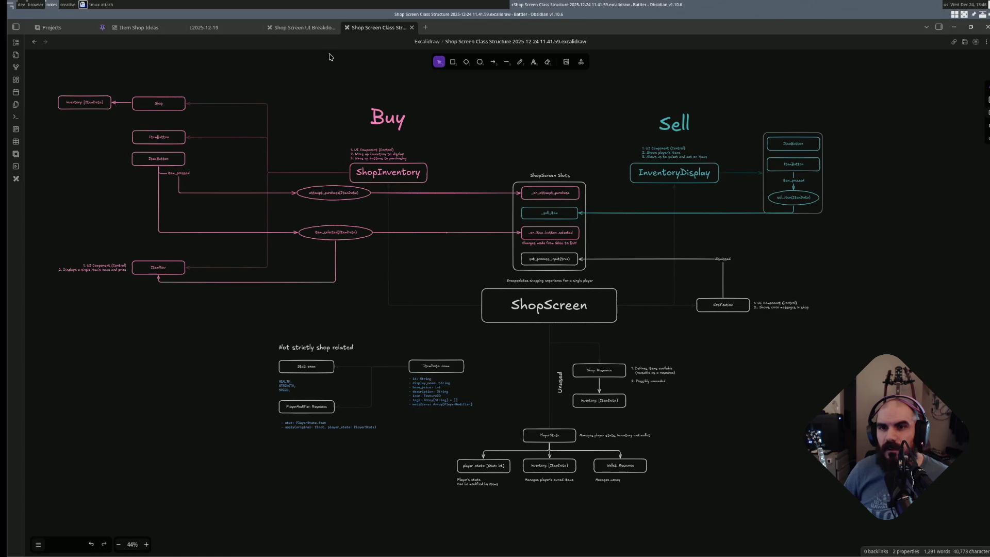
- Tick 'Chart the new class structure' in the L2025-12-19 journal, return to the Class Structure diagram and box-select the Unused group
click(286, 29)
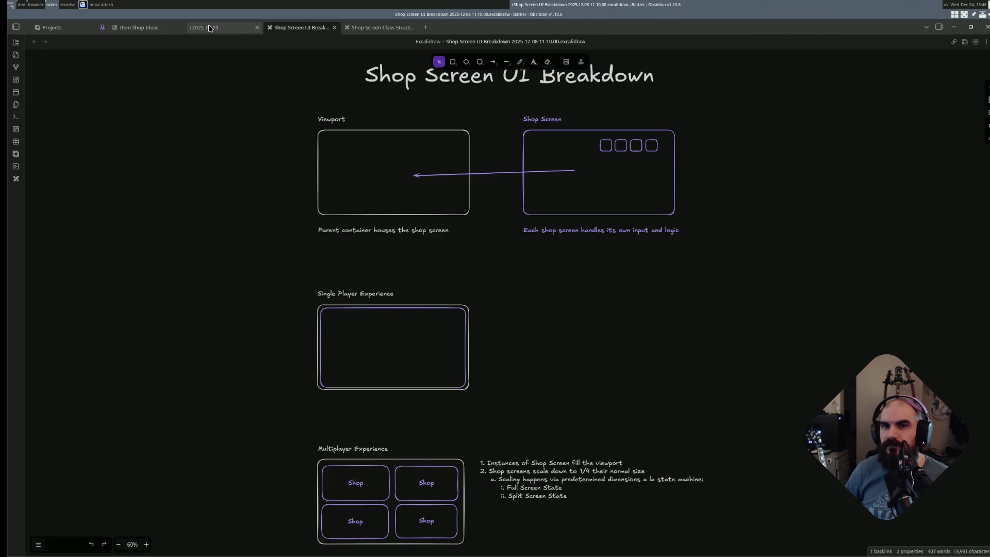
click(205, 27)
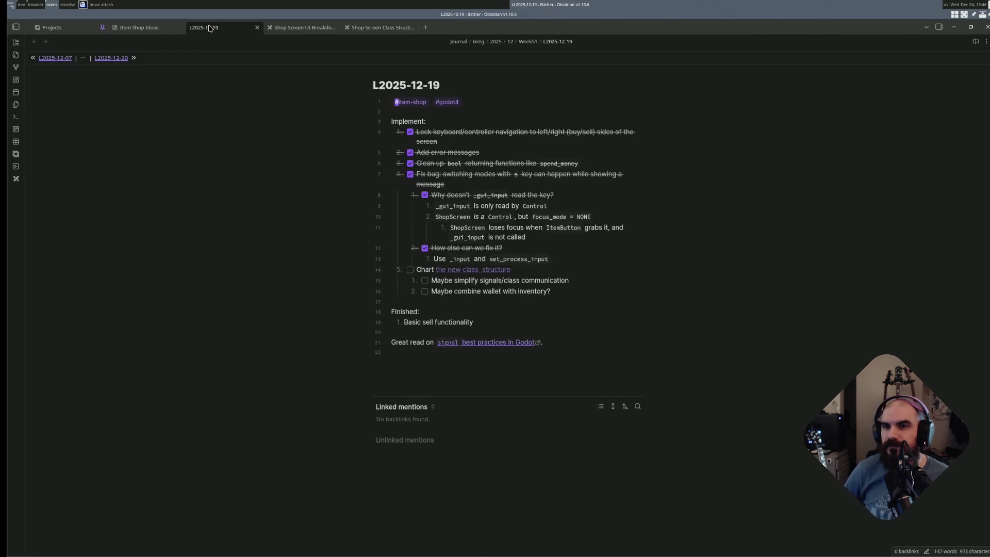
click(411, 270)
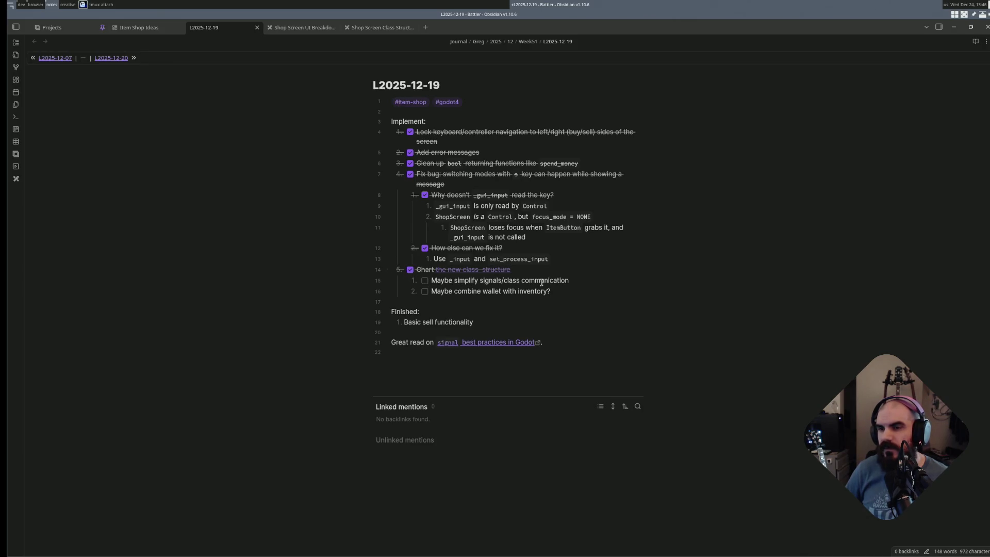
click(376, 28)
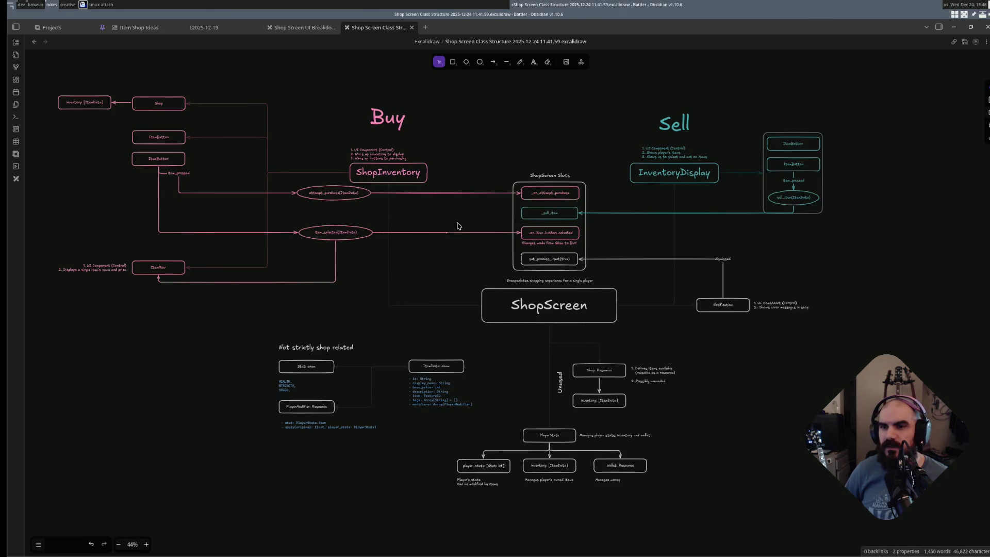
ctrl+scroll(539, 387, up, 5)
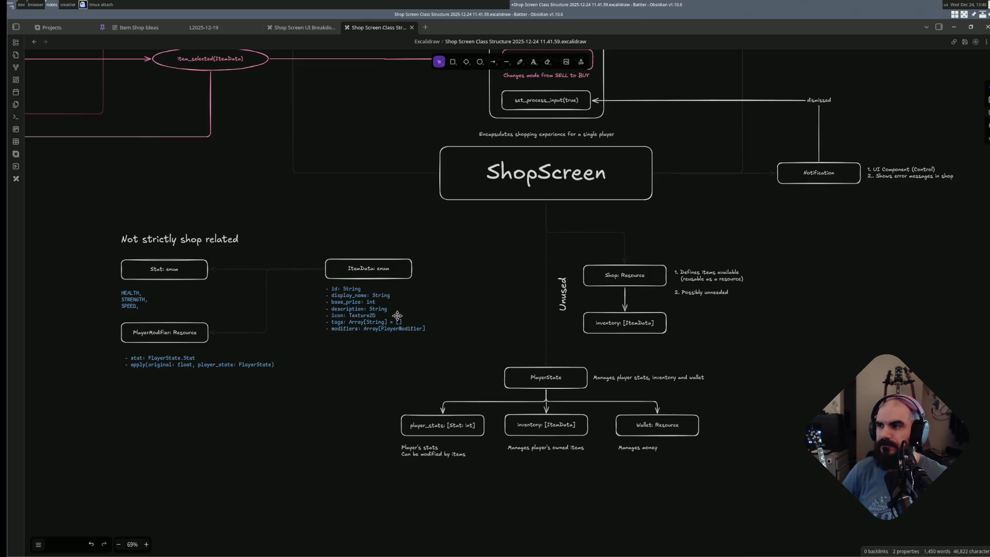
scroll(597, 316, up, 3)
scroll(596, 315, up, 2)
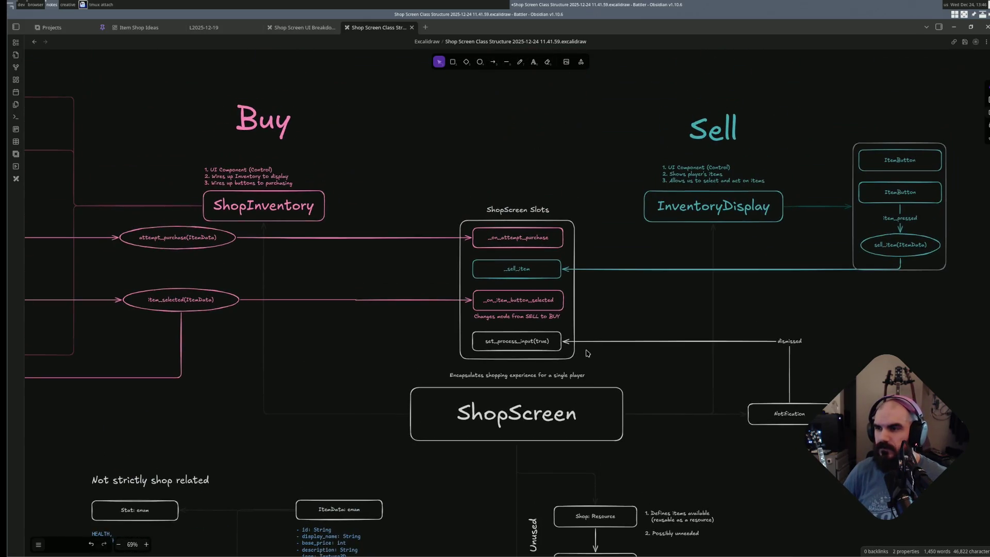
scroll(586, 354, left, 3)
scroll(310, 232, left, 3)
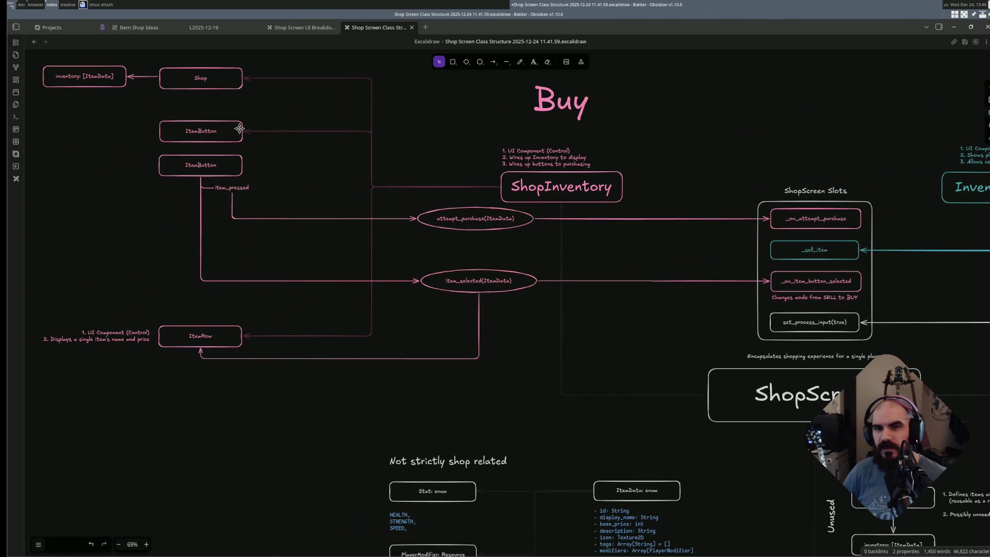
scroll(671, 234, right, 3)
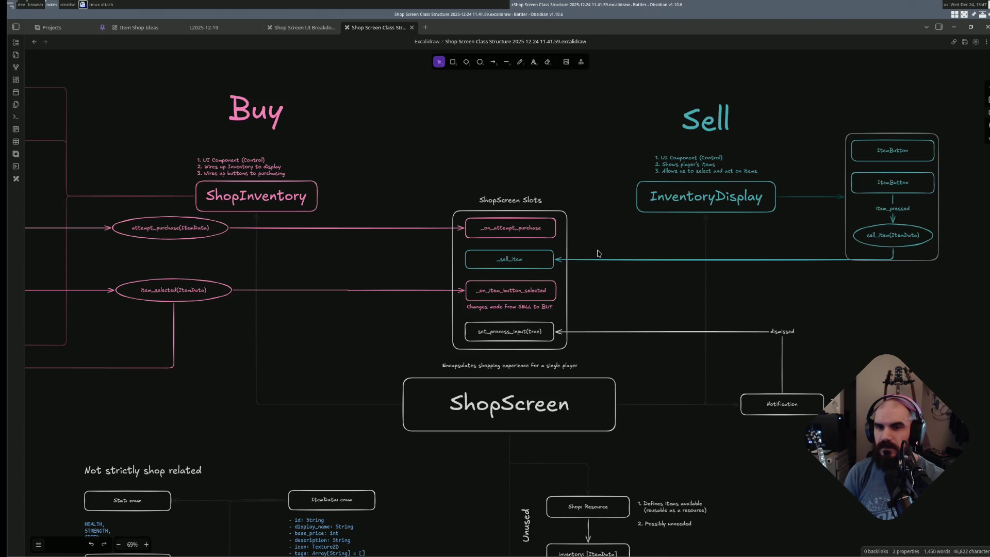
scroll(719, 350, down, 3)
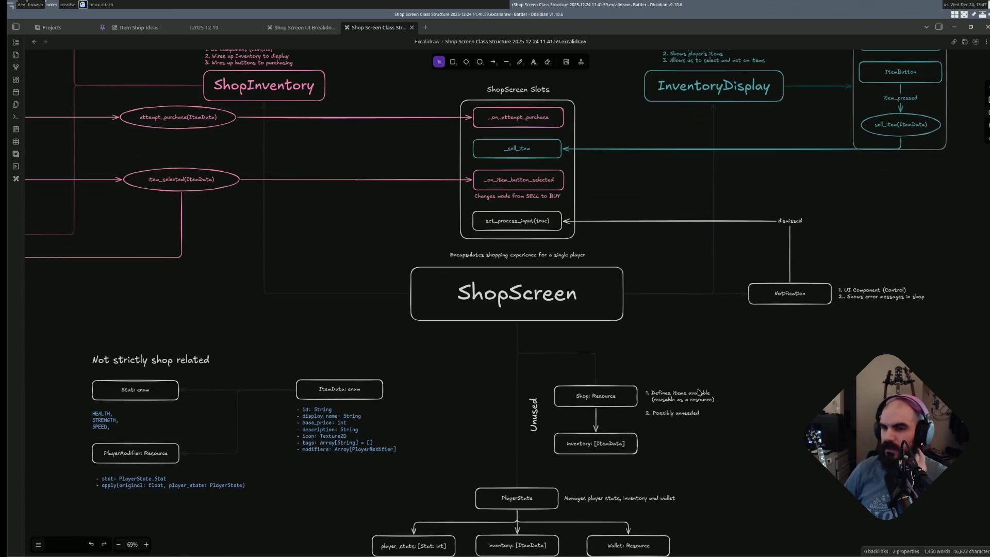
scroll(652, 386, down, 1)
scroll(696, 394, down, 1)
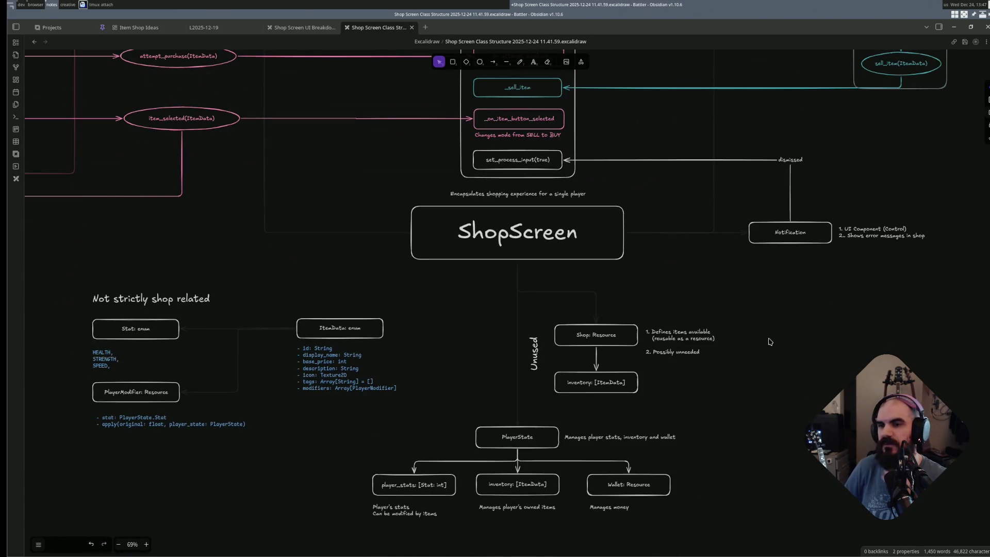
drag(758, 309, 517, 409)
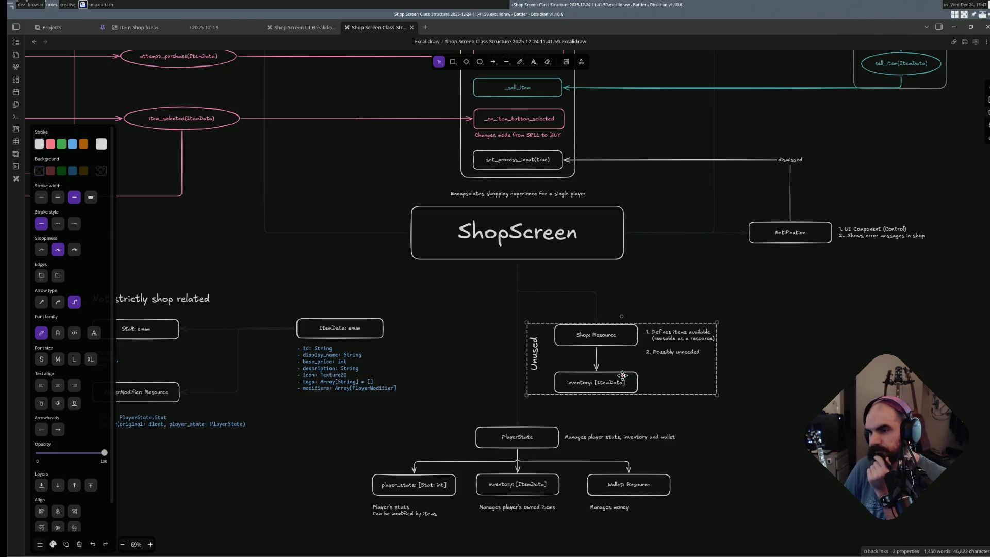
- Nudge the Unused group right, switch to the dev workspace, answer Vim's write prompt and clear search highlighting with :noh
drag(593, 378, 637, 377)
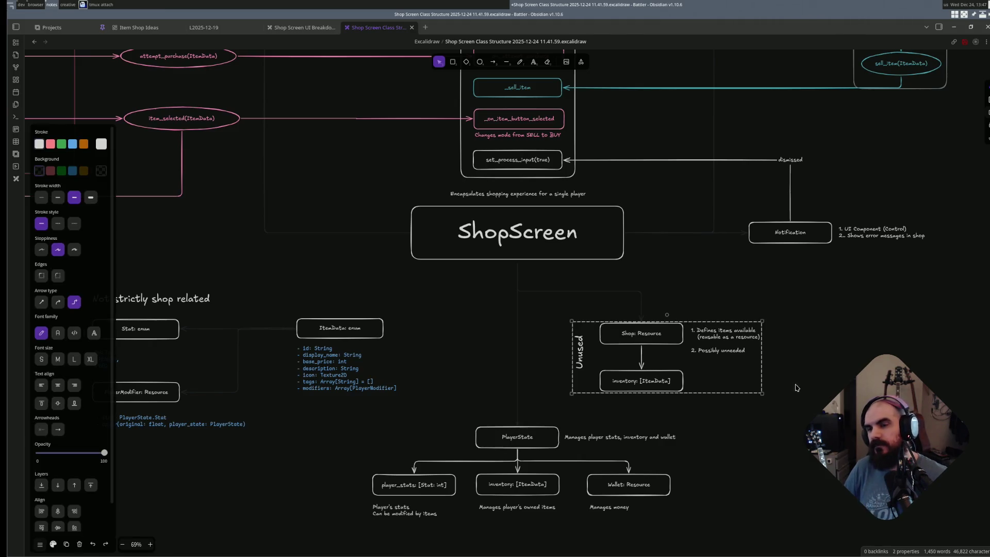
key(super+1)
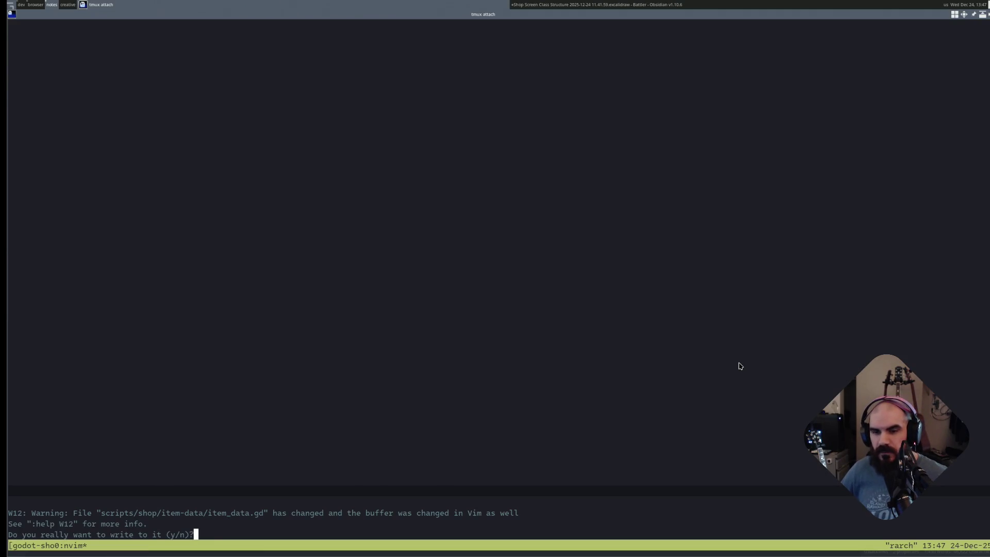
text(y:q)
key(Return)
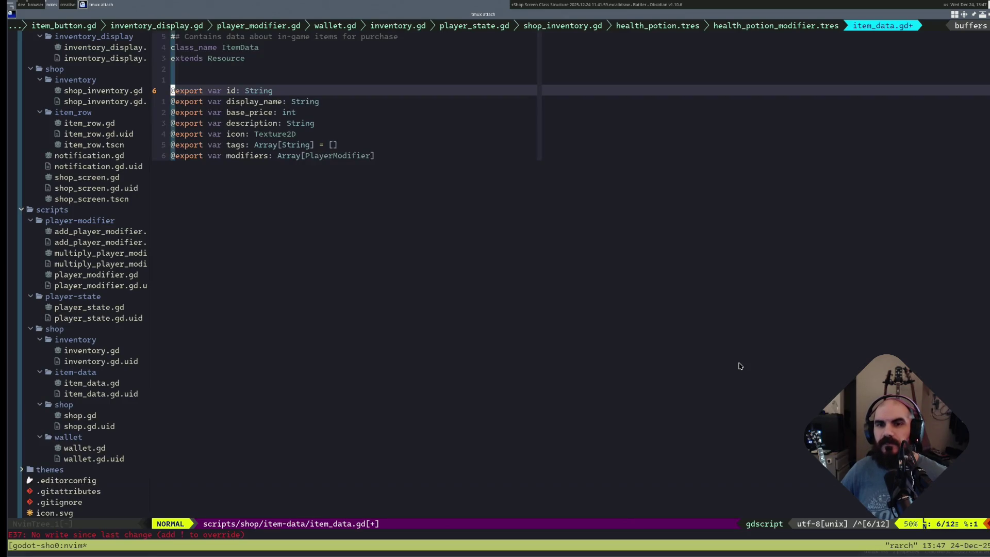
text(:noh)
key(Return)
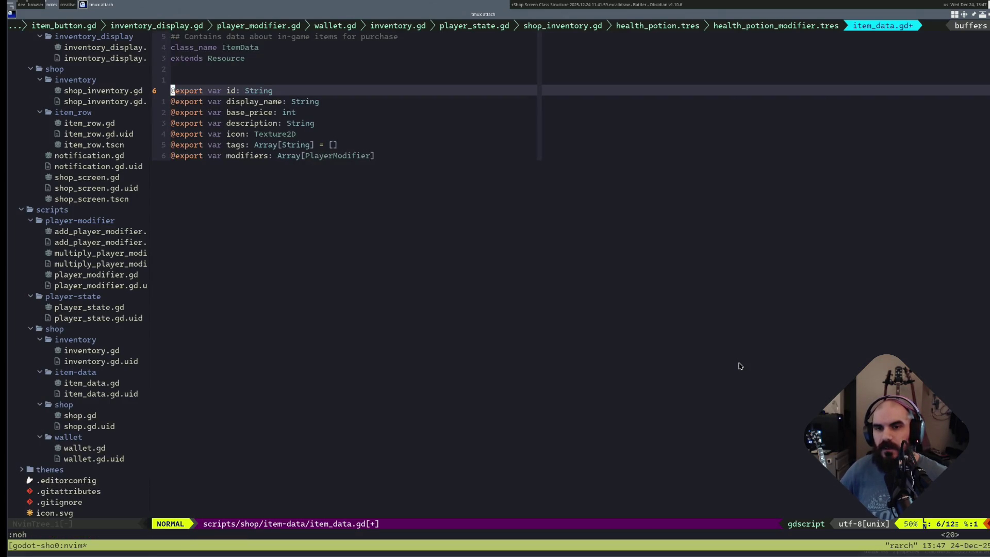
- Open shop_screen.gd via the file finder, search for shop and delete the shop export on line 11
key(ctrl+p)
text(shopsc)
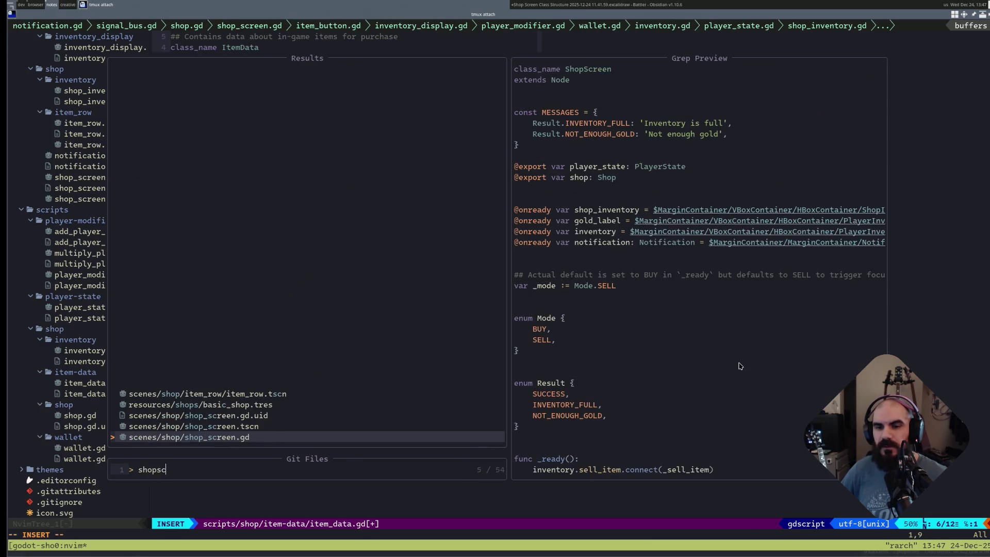
key(Return)
key(ctrl+n)
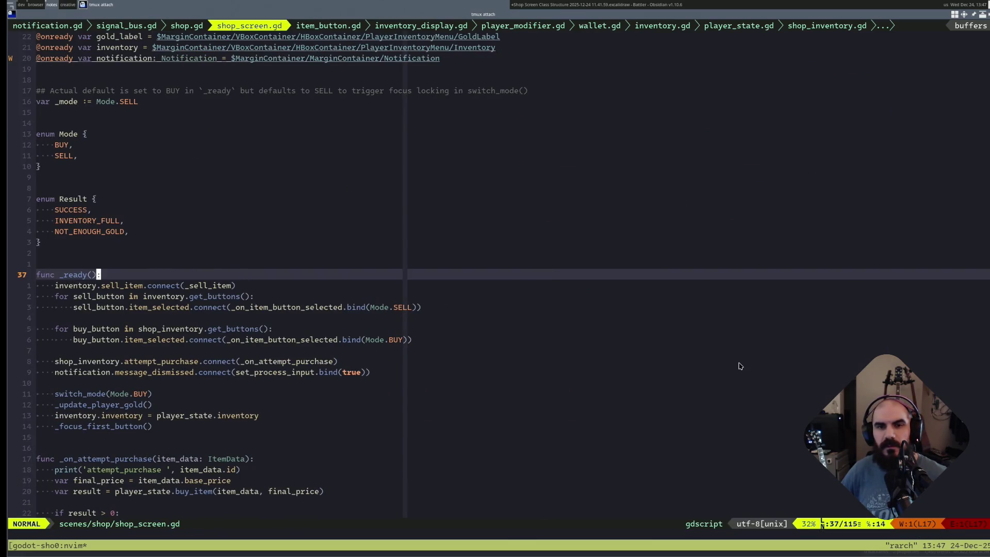
text(/S/shop)
key(Return)
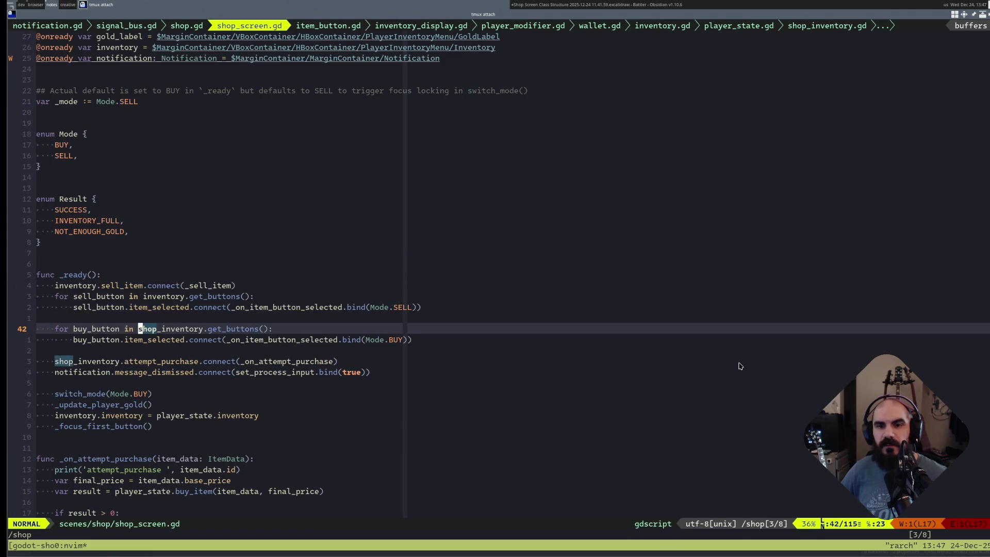
key(g)
key(g)
key(n)
key(shift+v)
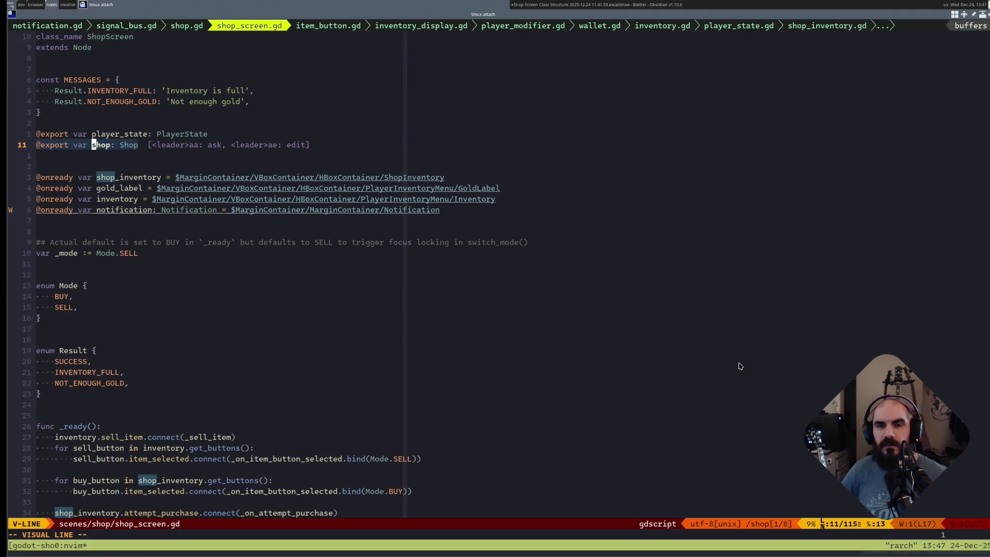
key(d)
- Alt-tab between the diagram and terminal, ending on the Godot editor tiled beside the Neovim terminal
key(alt+Tab)
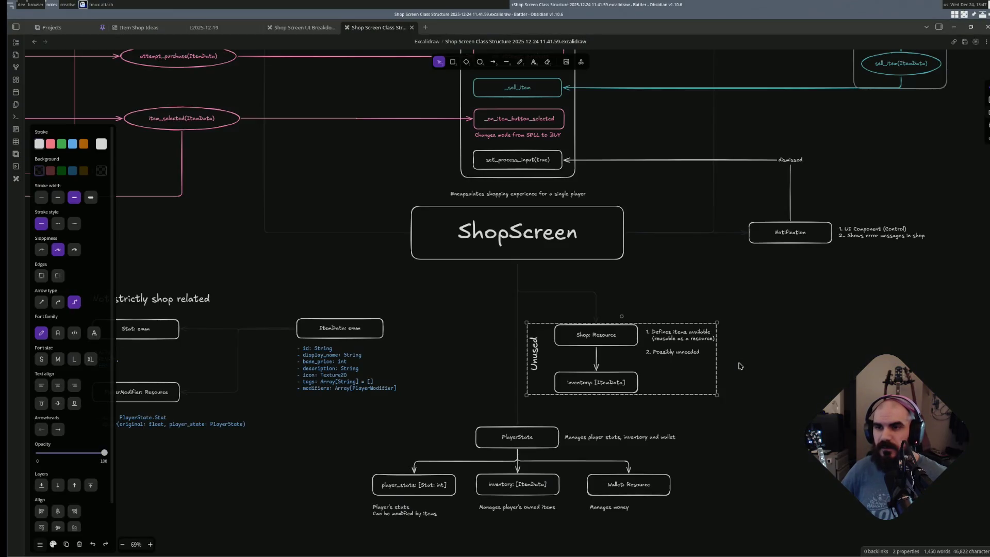
key(alt+Tab)
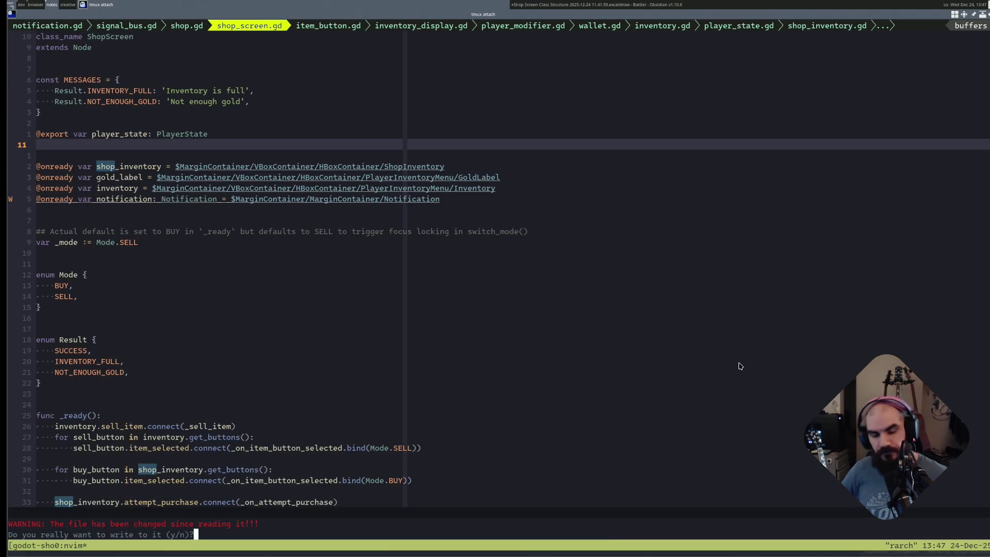
key(alt+Tab)
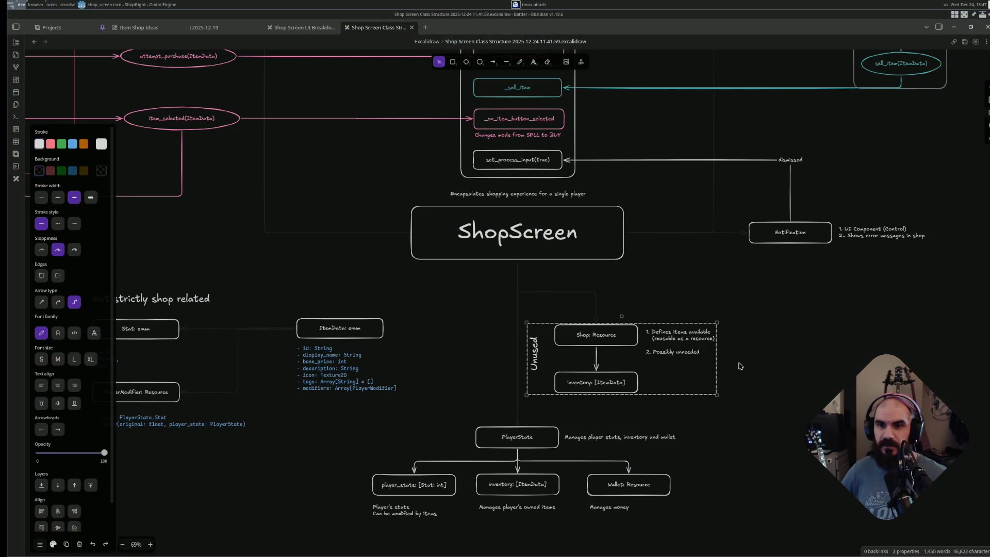
key(alt+Tab)
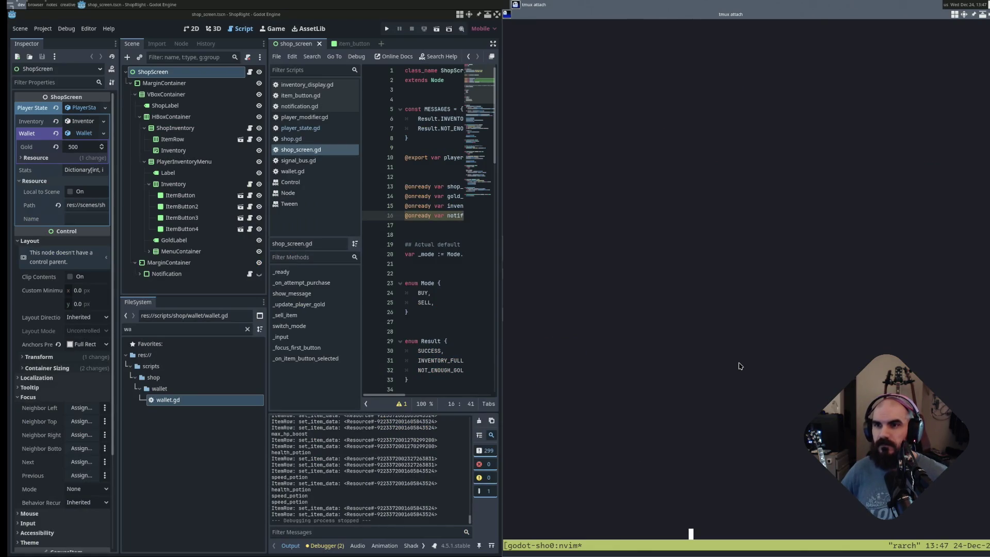
- Answer the overwrite prompt, fail to reload with :e twice, and quit Neovim with :q! discarding edits
click(640, 265)
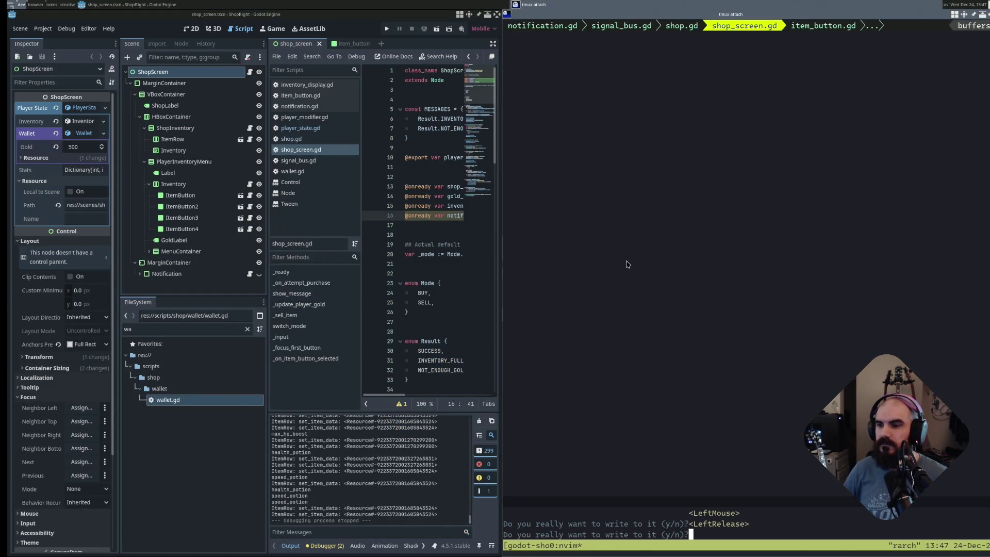
text(y)
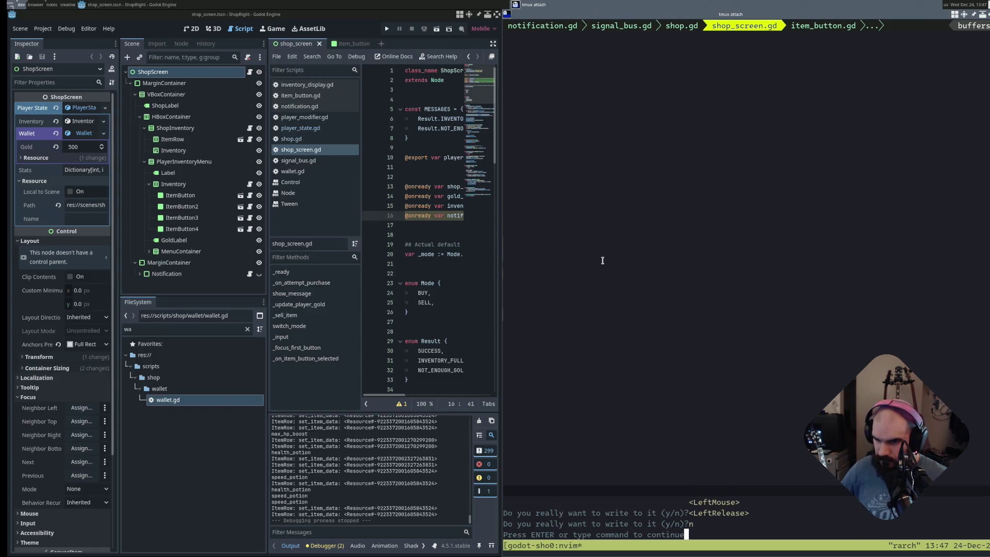
key(Return)
text(:e)
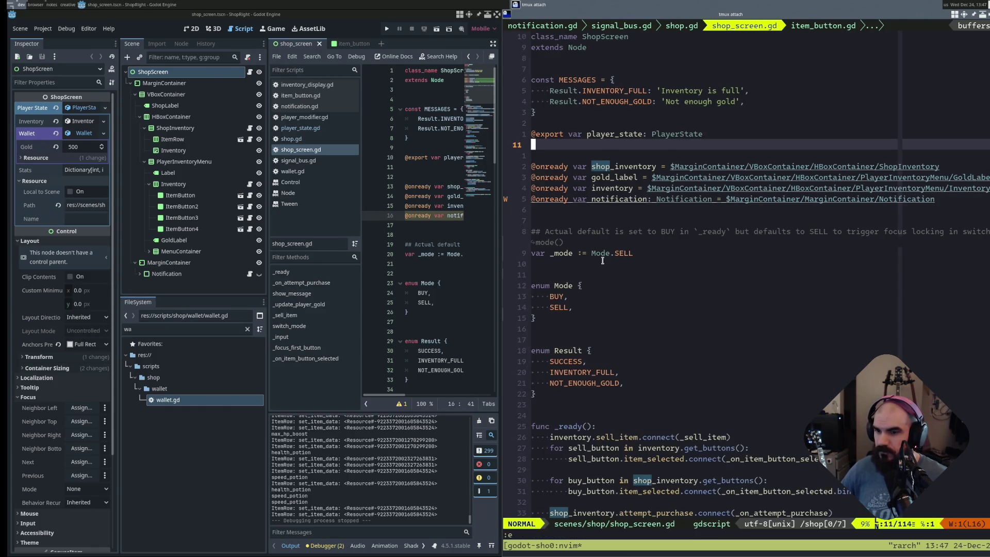
key(Return)
key(Return)
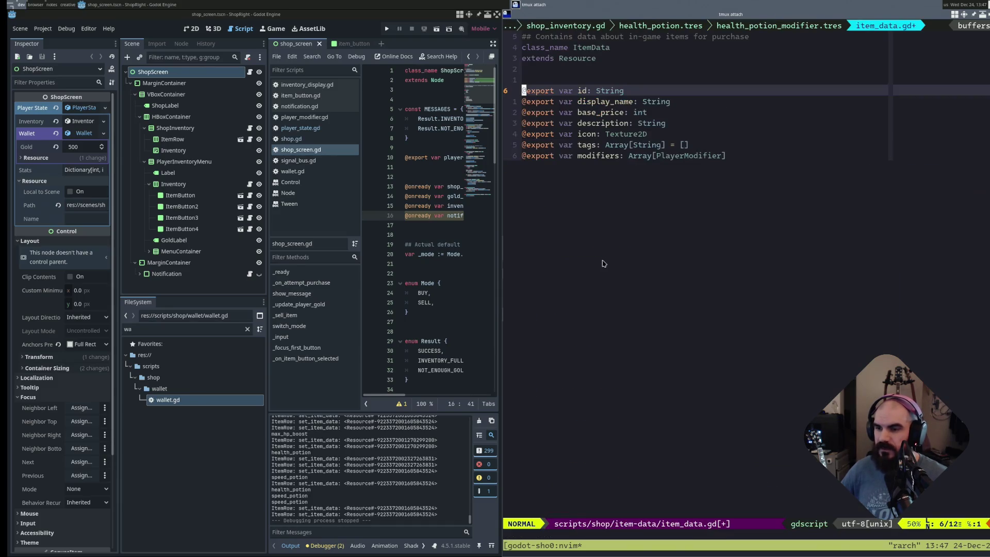
text(:e)
key(Return)
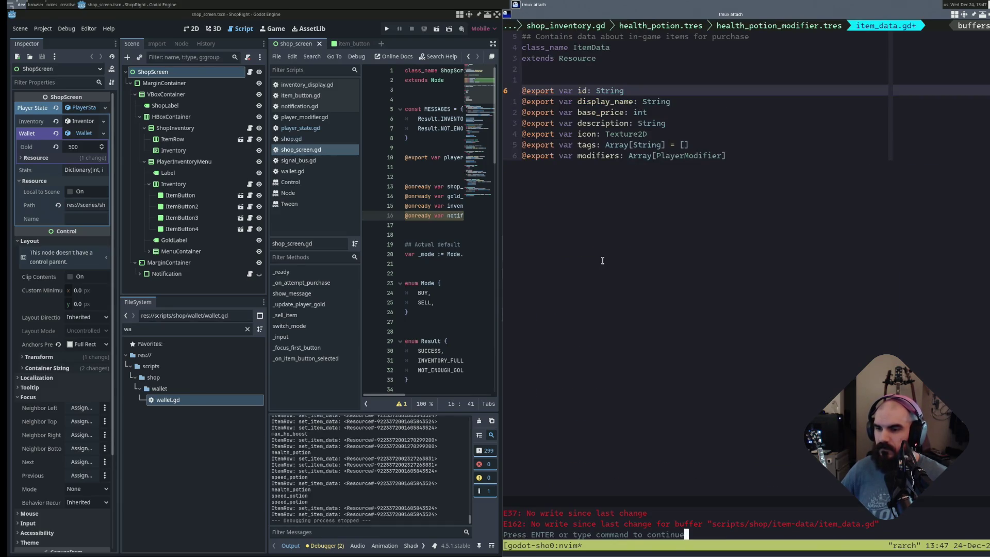
key(Return)
text(:q!)
key(Return)
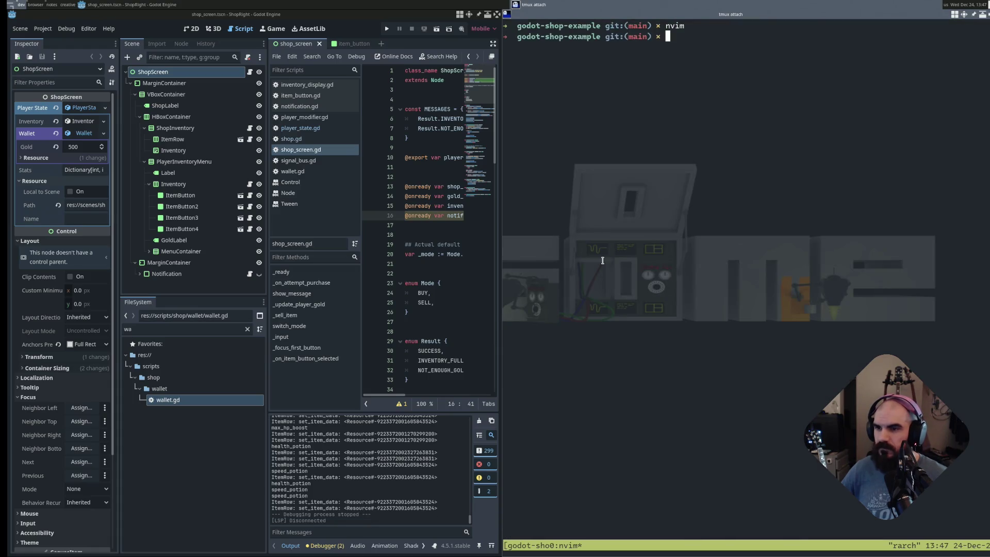
text(nvim)
key(Return)
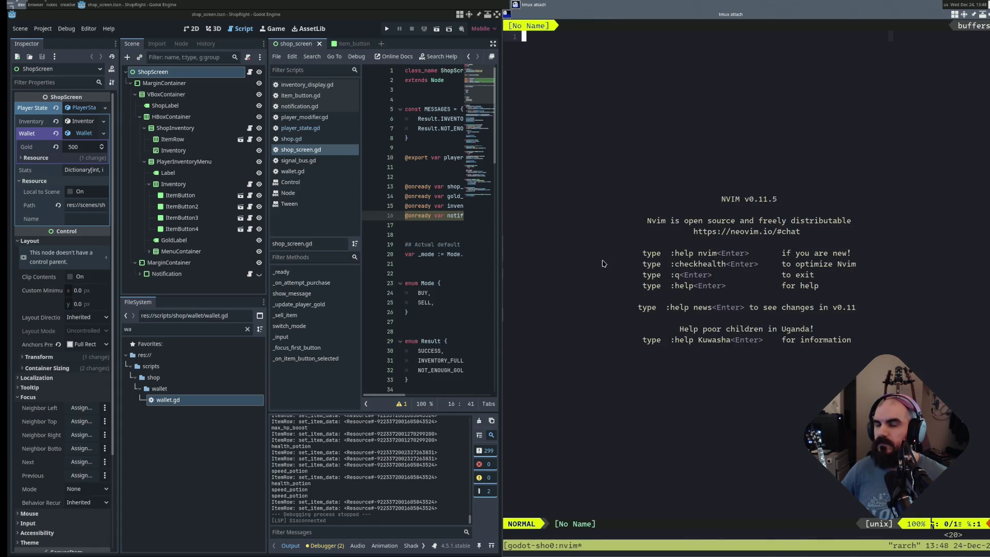
- In a fresh Neovim, reopen shop_screen.gd from the Git Files picker and return to full-screen Godot
key(ctrl+p)
text(shop)
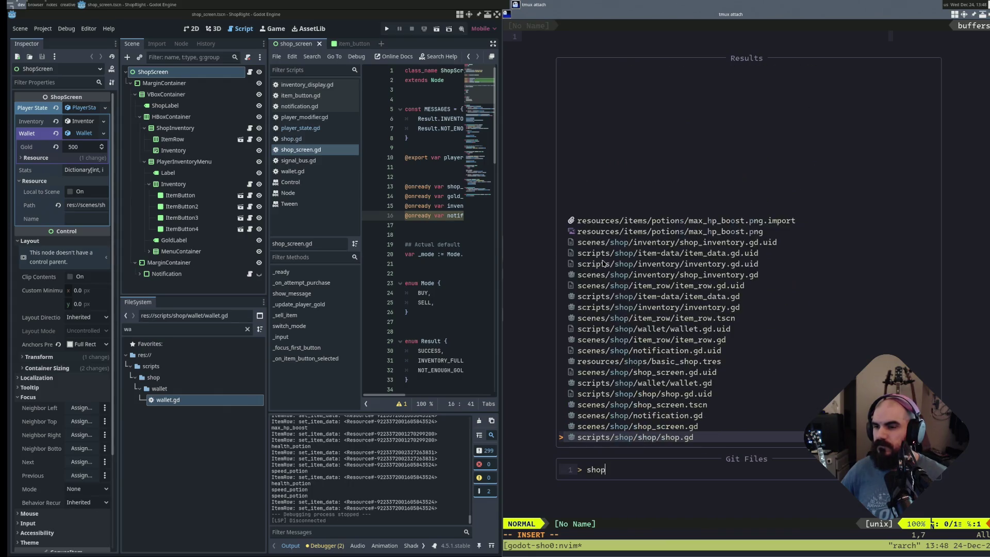
text(_s)
key(Return)
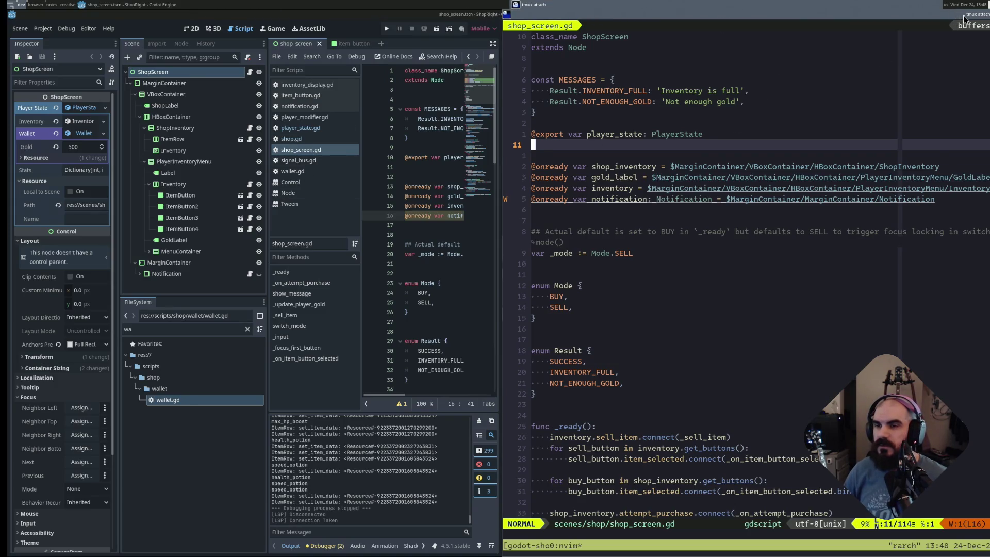
key(super+f)
key(alt+Tab)
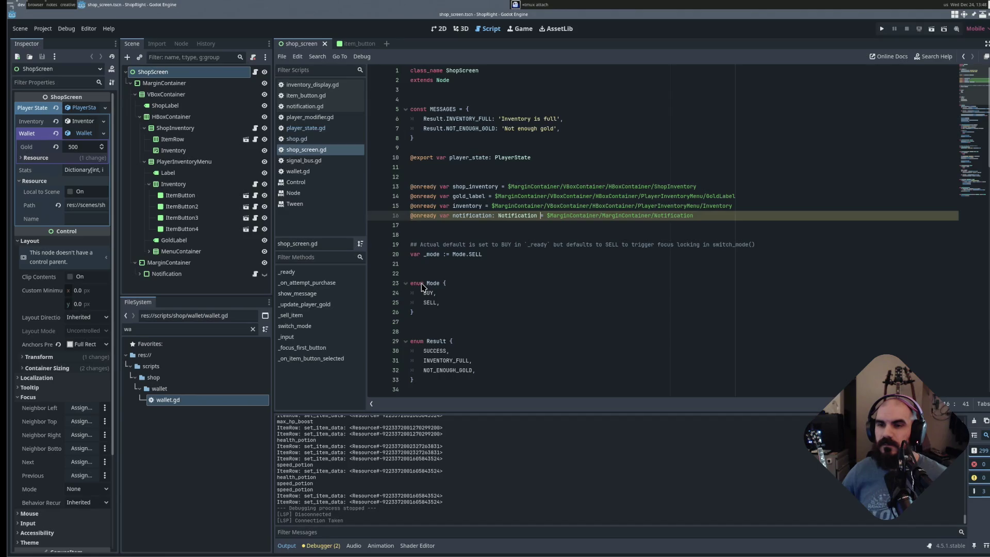
key(F5)
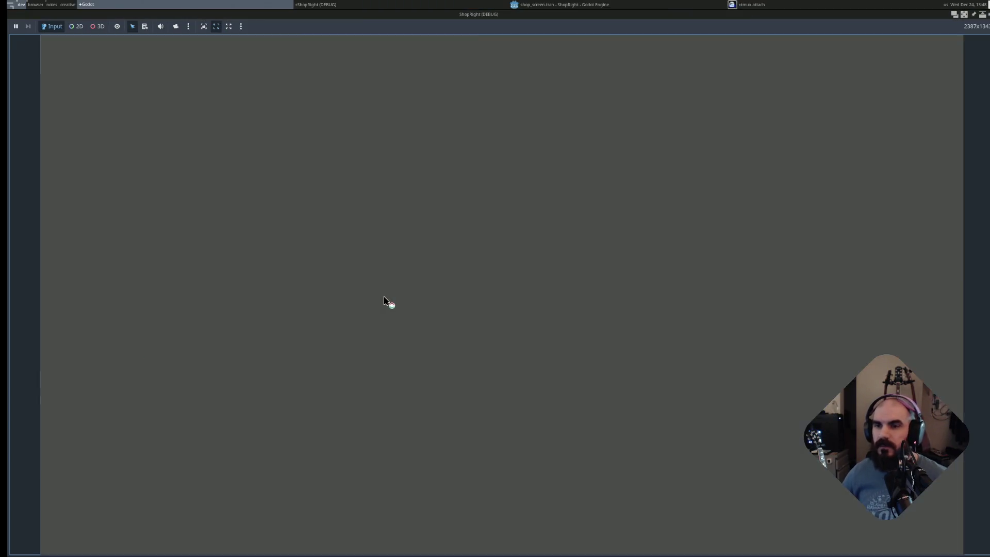
key(Right)
key(Right)
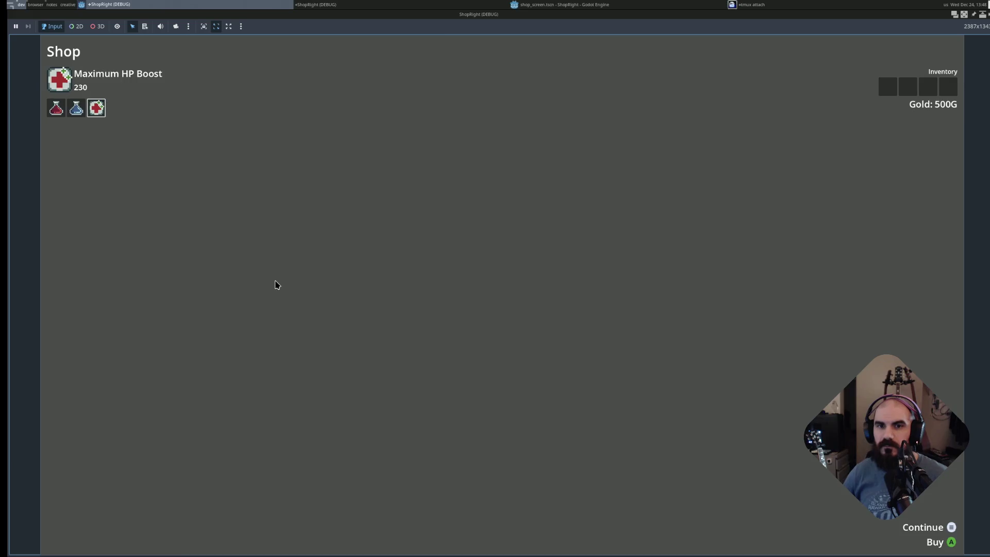
key(Return)
key(Return)
key(Return)
key(Return)
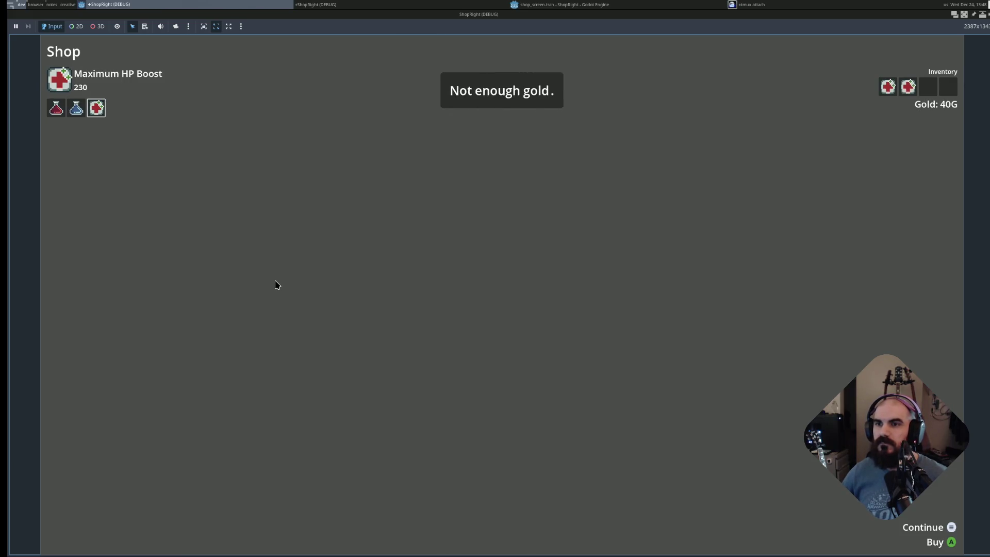
key(Left)
key(Return)
key(Left)
key(Return)
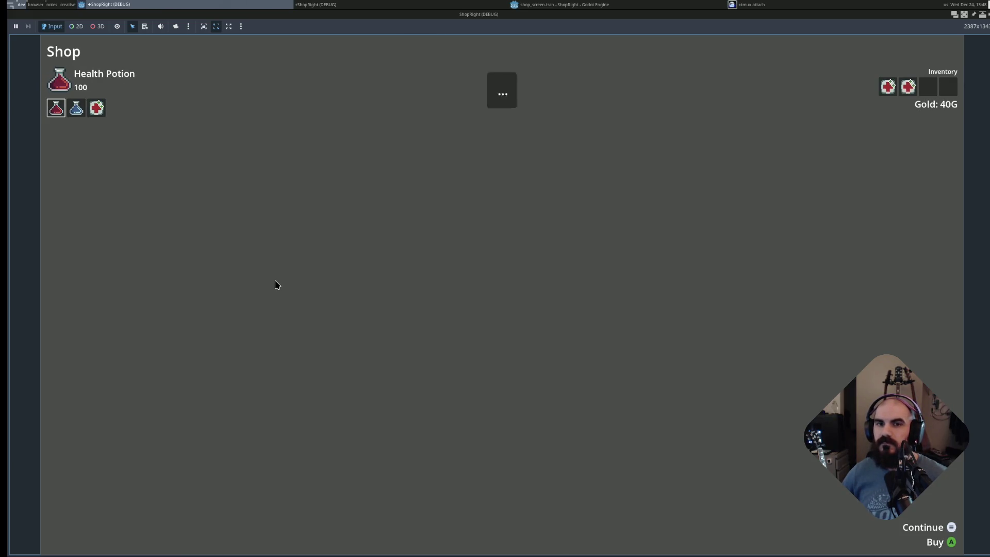
key(Right)
key(Right)
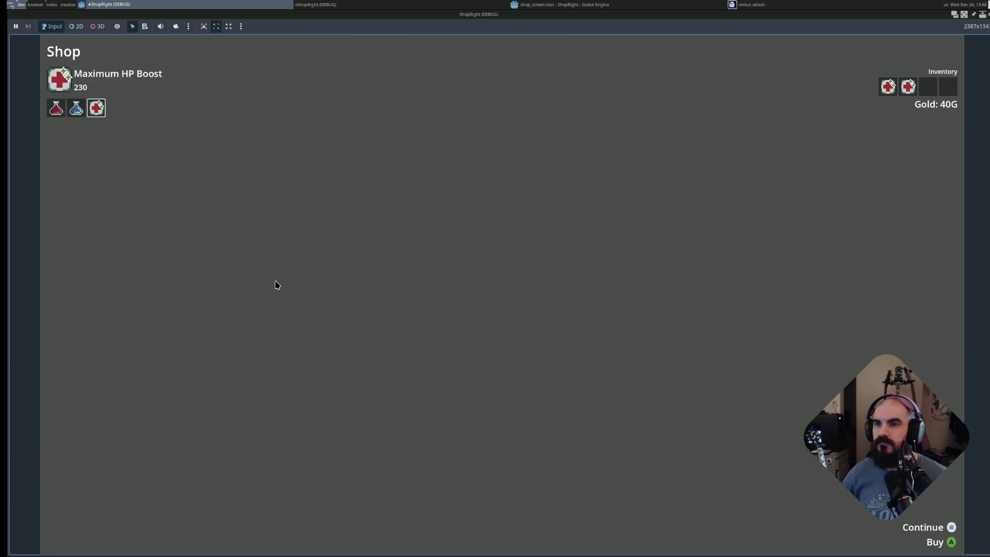
key(Right)
key(Return)
key(Return)
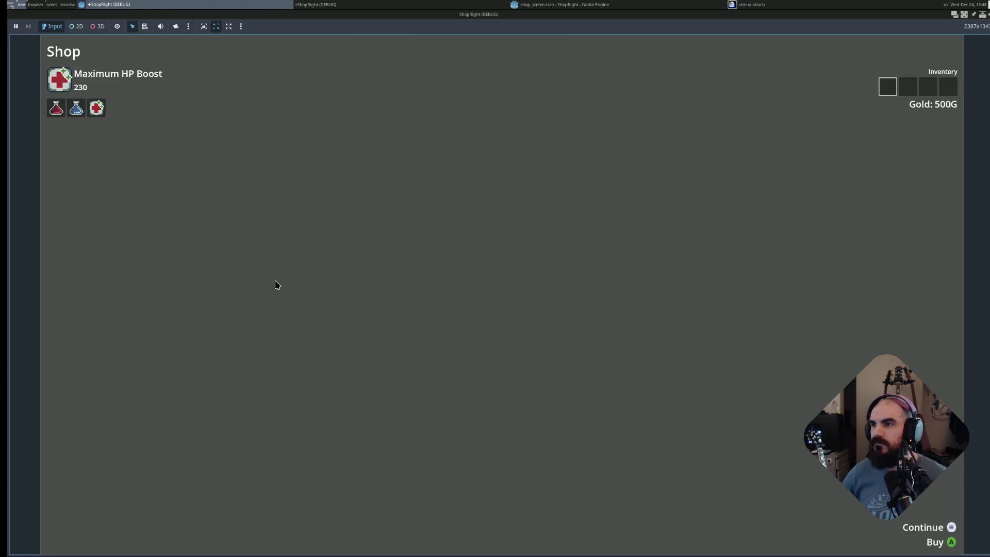
key(Left)
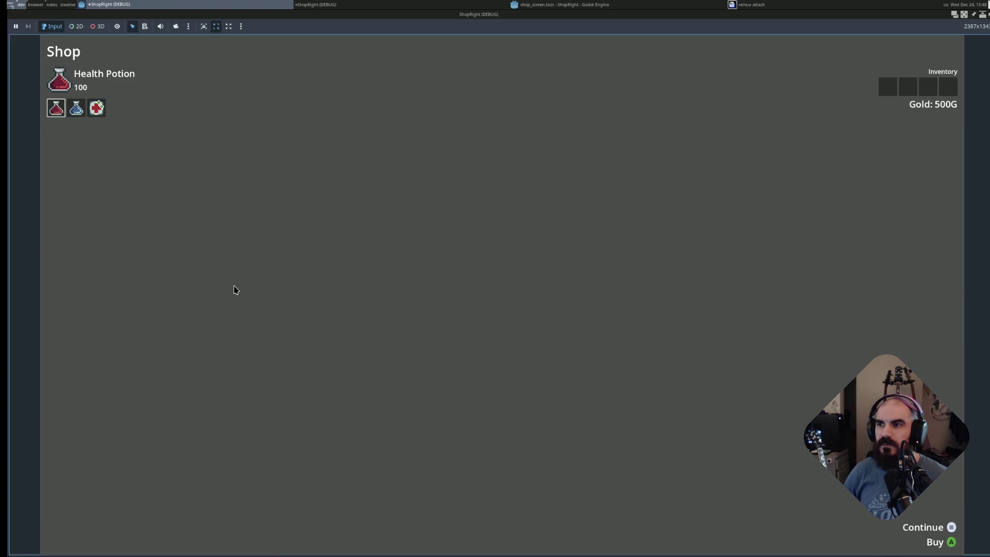
click(75, 108)
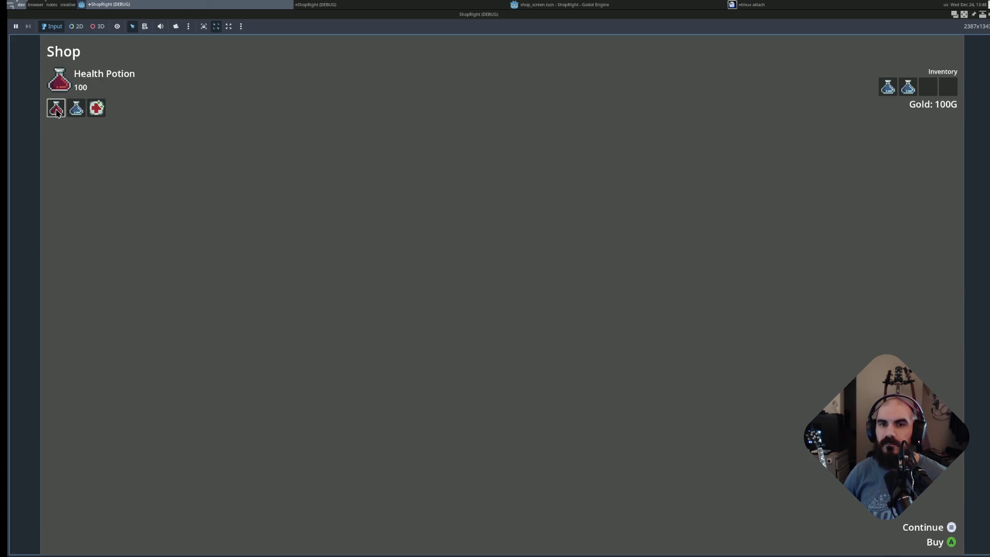
click(96, 109)
click(81, 111)
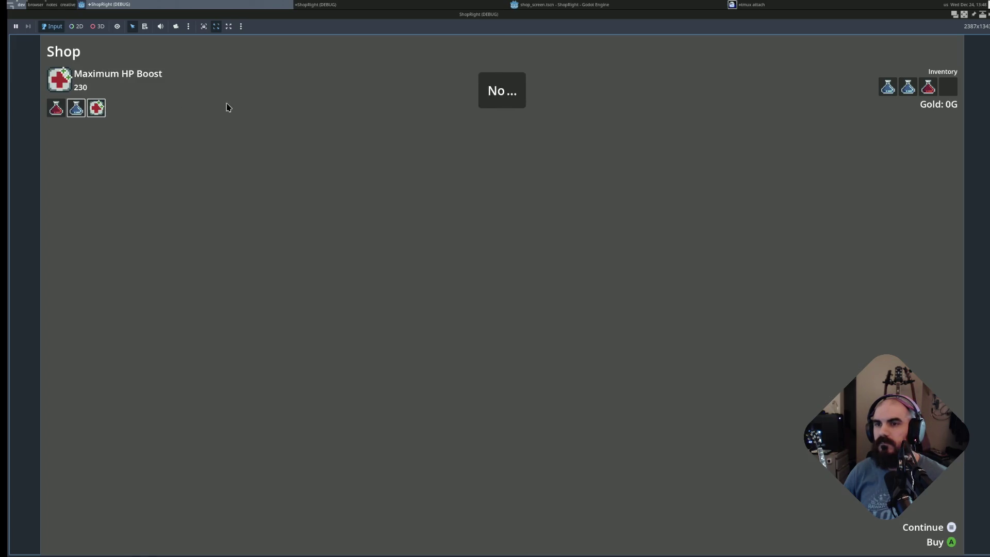
key(Left)
key(Right)
key(Return)
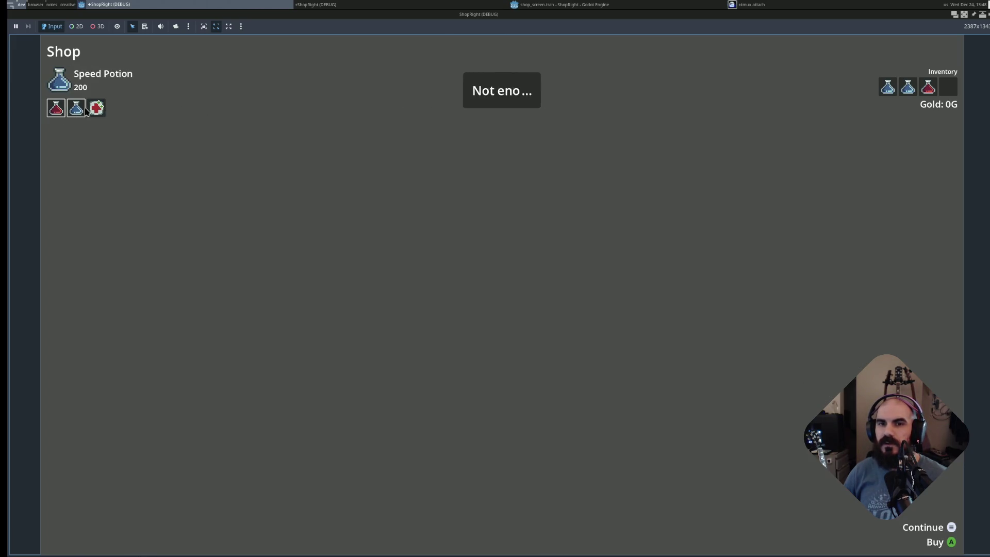
key(Right)
key(Return)
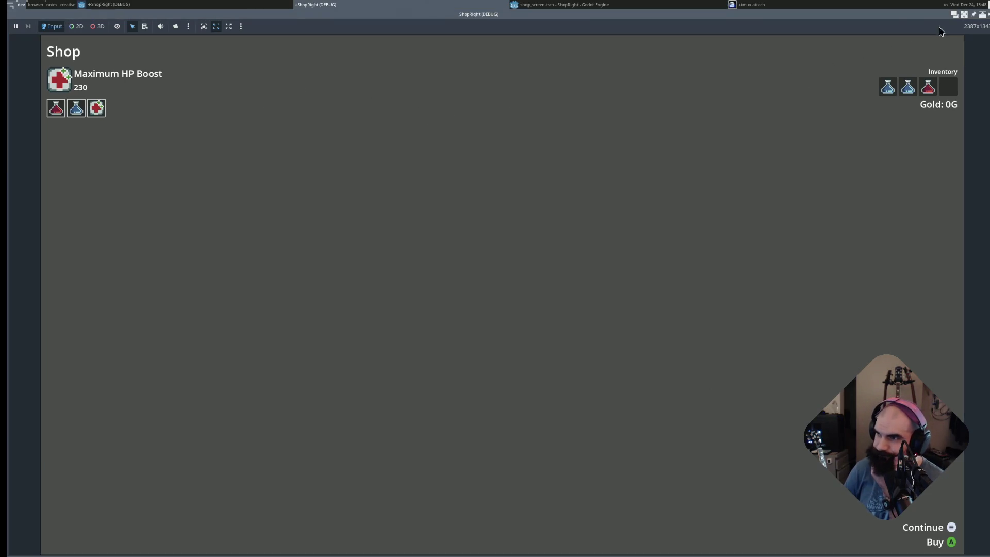
click(982, 15)
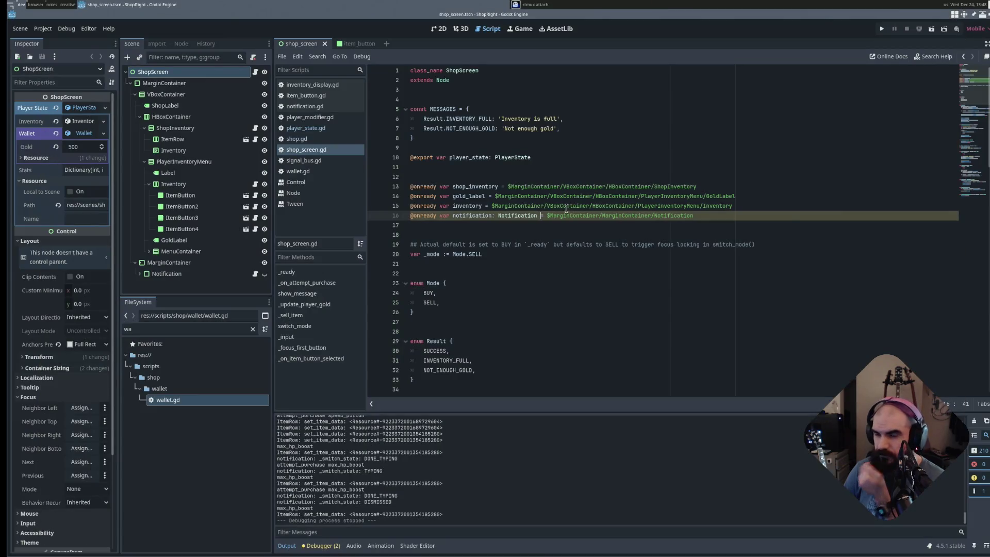
- Open lazygit from Neovim, push the earlier commits, and stage shop_screen.gd to start a commit
key(alt+Tab)
key(space)
key(g)
key(g)
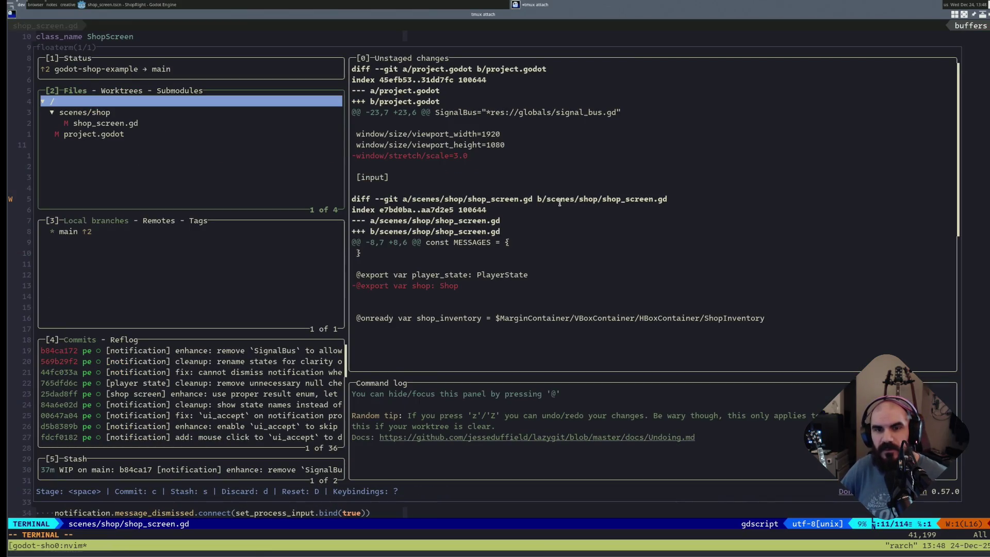
key(shift+p)
key(j)
key(j)
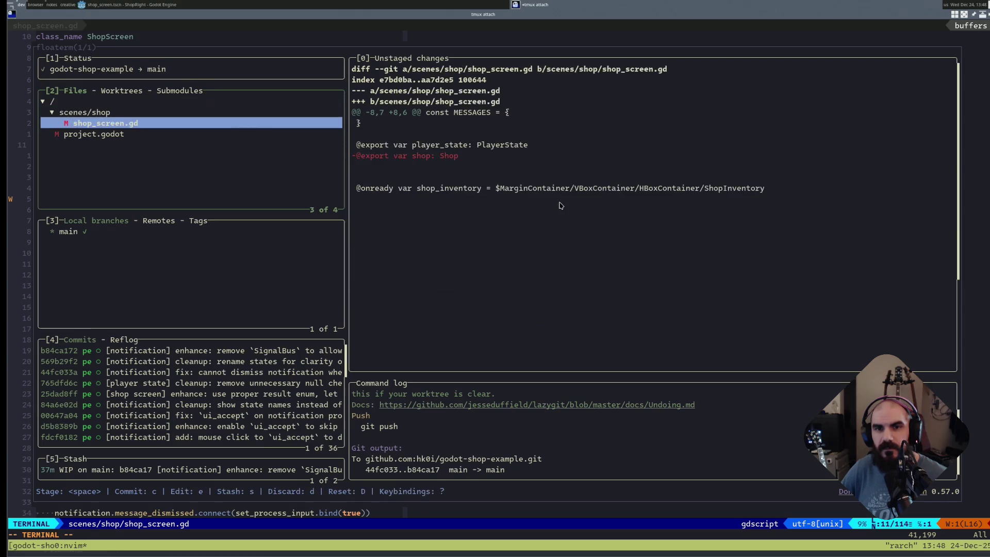
key(space)
text(c)
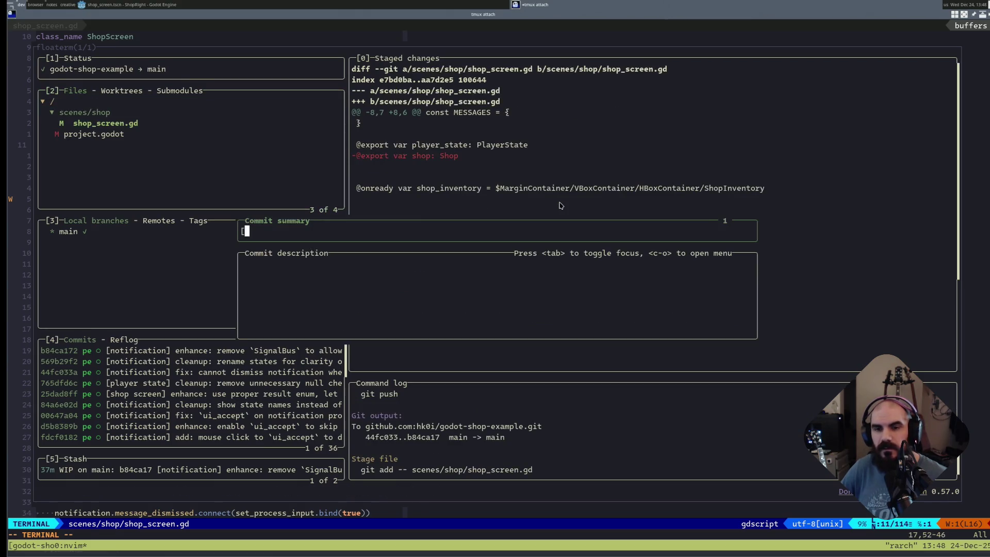
text(hop sc)
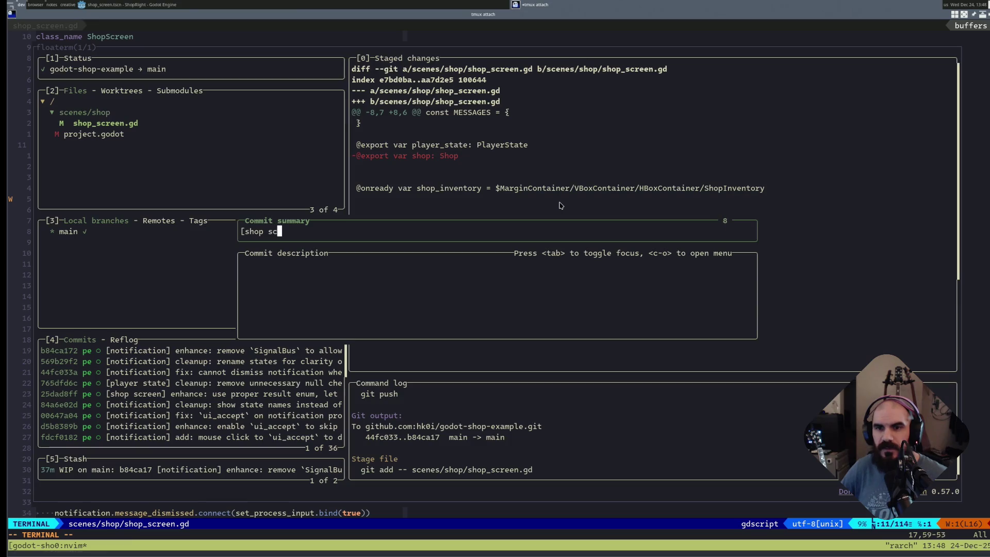
text(reen] cleanup: rem)
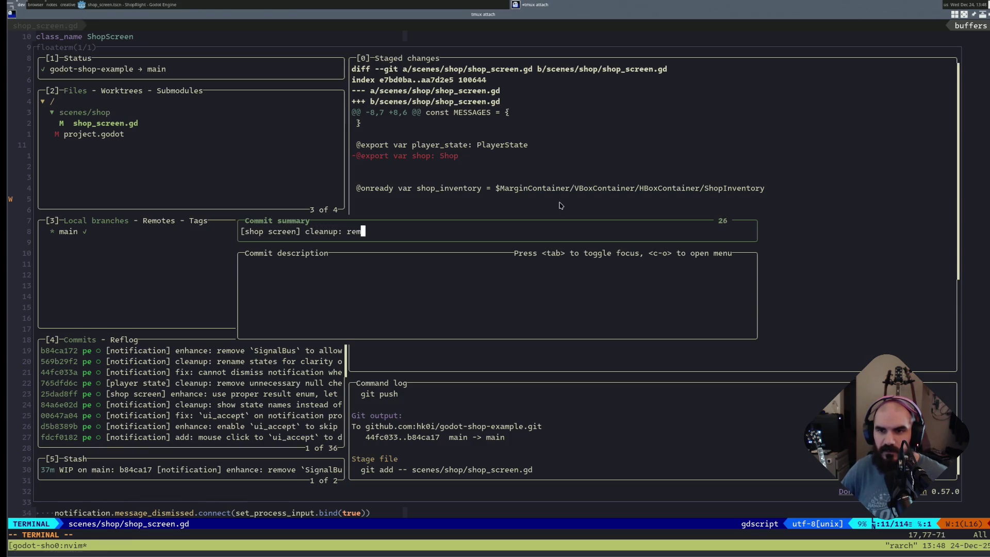
text(ove unused `shop)
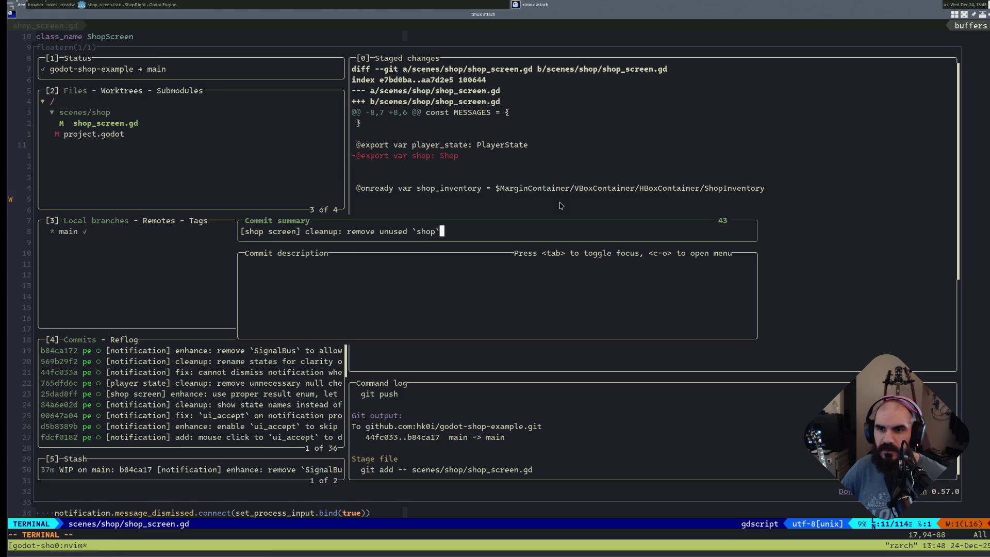
text(` property)
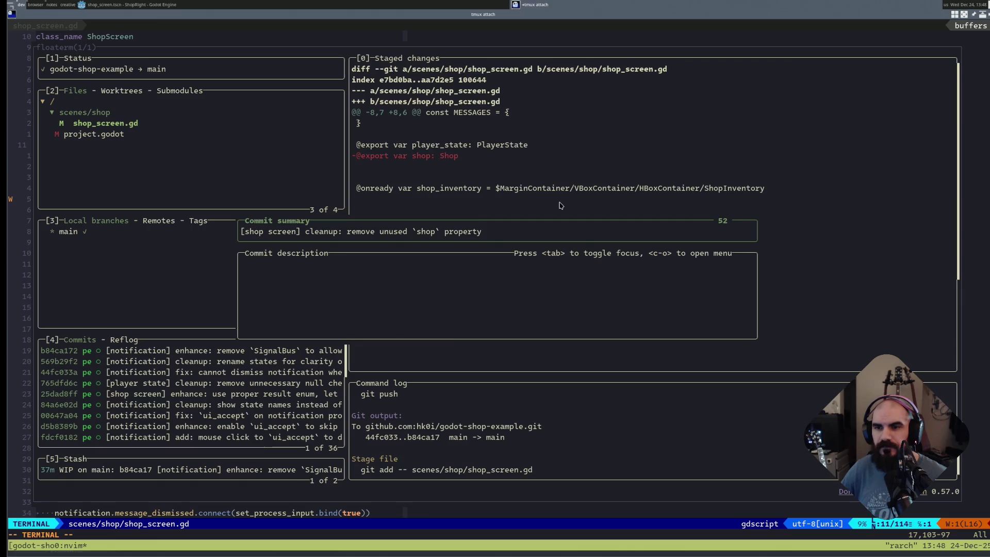
text(; sh)
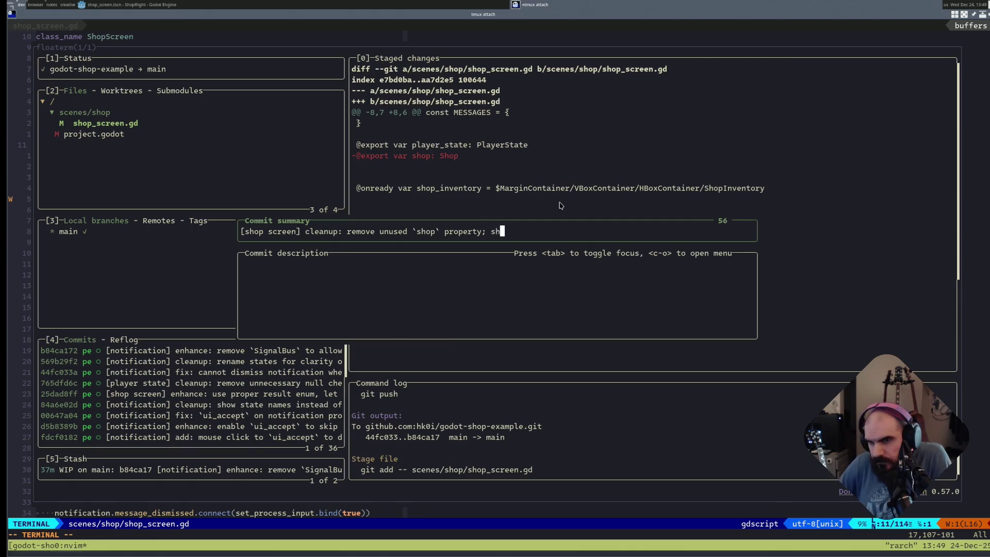
text(op can be set b)
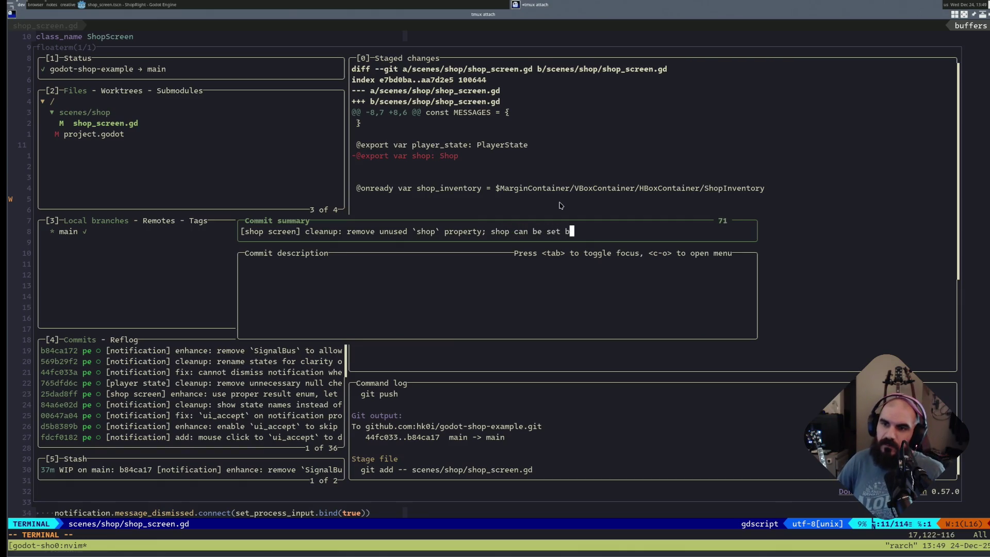
text(y parent)
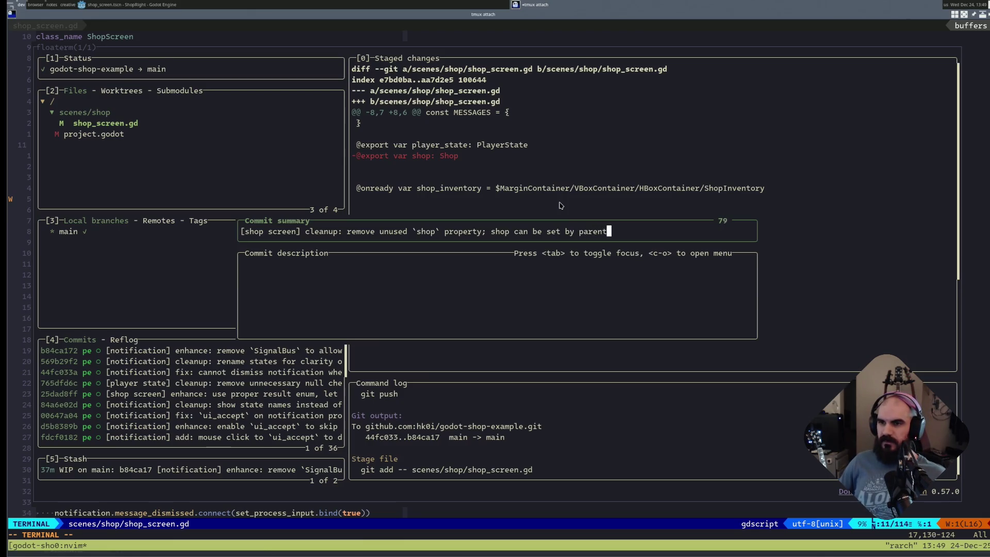
text( in a )
text(show)
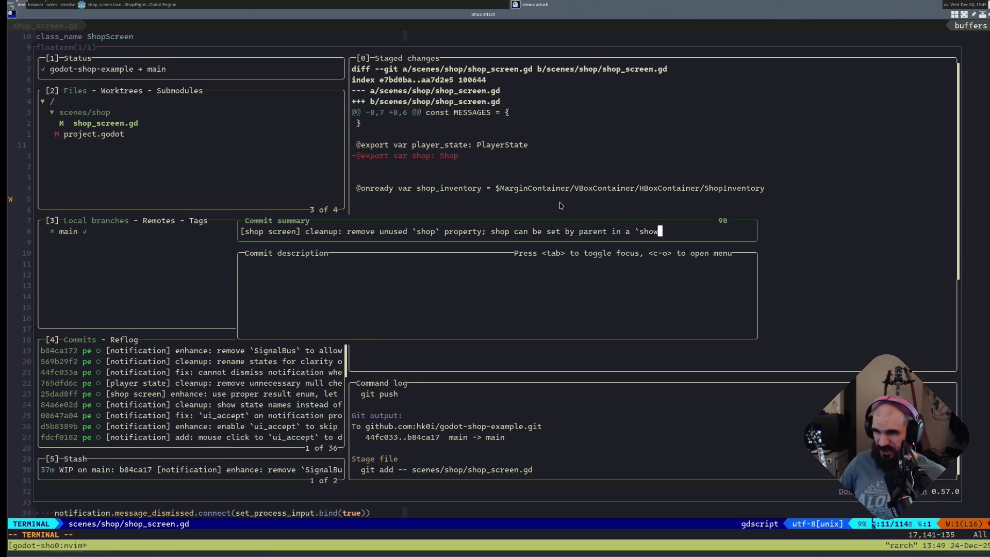
text(_show)
- Write the summary about removing the unused `shop` property plus a description explaining why, and create the commit
key(BackSpace)
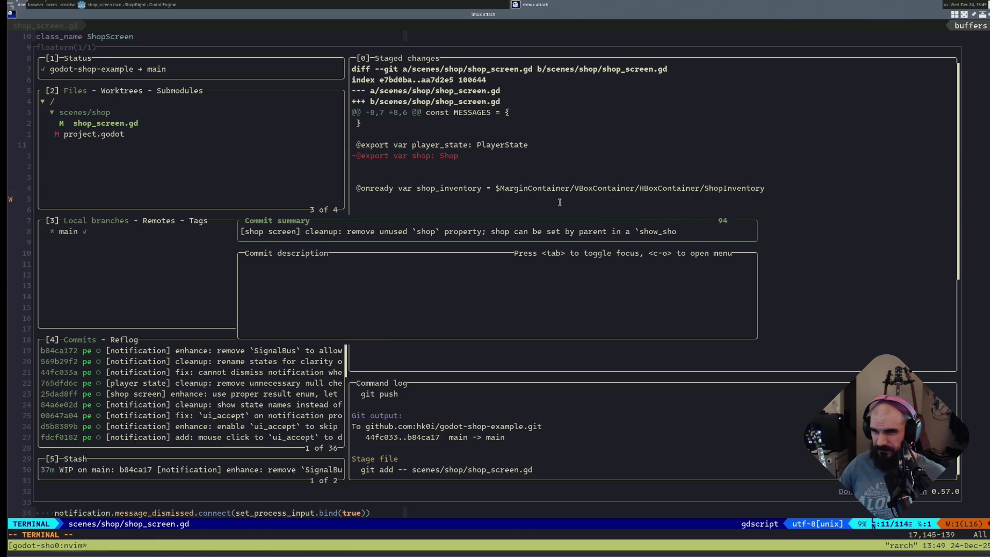
text(p()` method it)
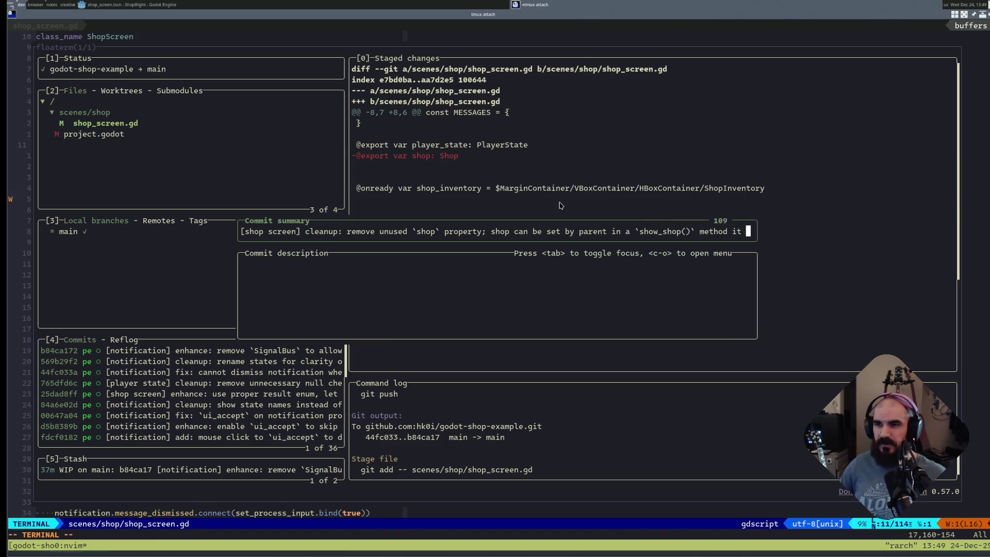
text( does not need to )
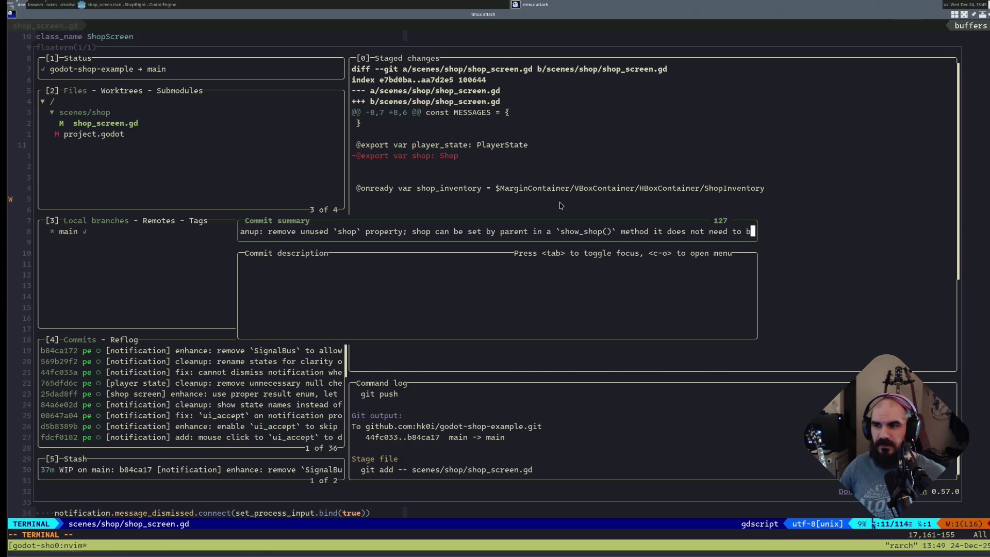
text(be stored)
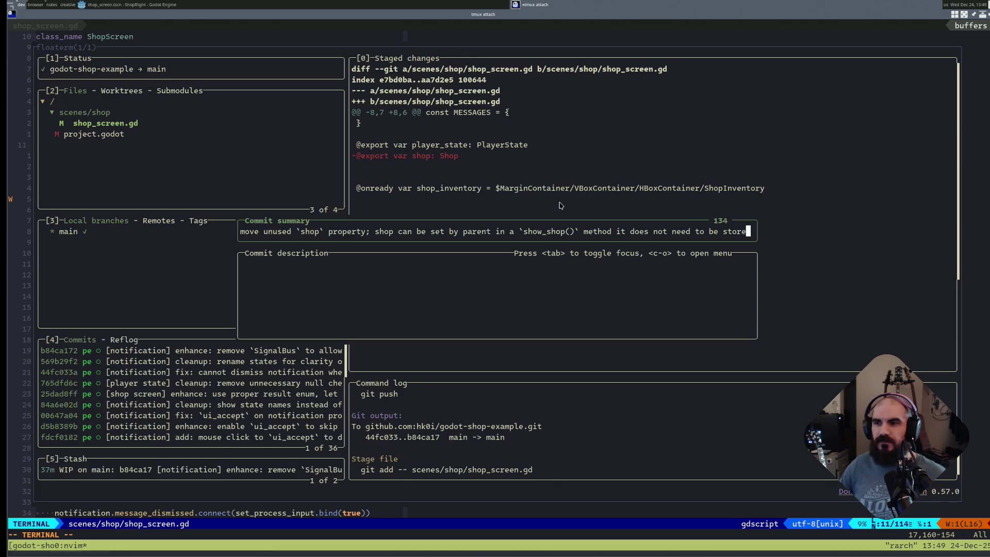
key(BackSpace)
key(BackSpace)
key(BackSpace)
key(BackSpace)
key(BackSpace)
key(BackSpace)
key(BackSpace)
key(BackSpace)
key(BackSpace)
key(BackSpace)
key(BackSpace)
key(BackSpace)
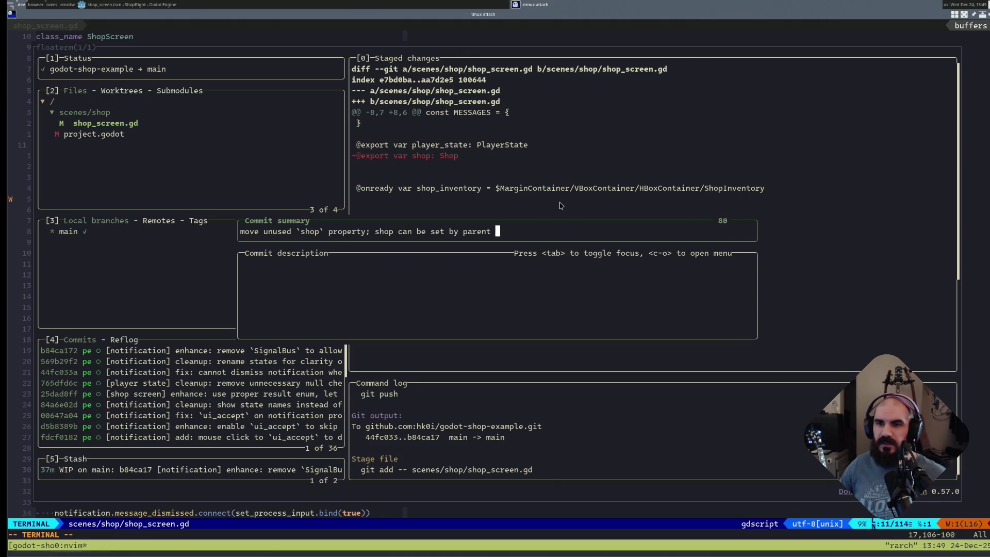
key(BackSpace)
key(BackSpace)
key(BackSpace)
key(BackSpace)
key(BackSpace)
key(BackSpace)
key(Tab)
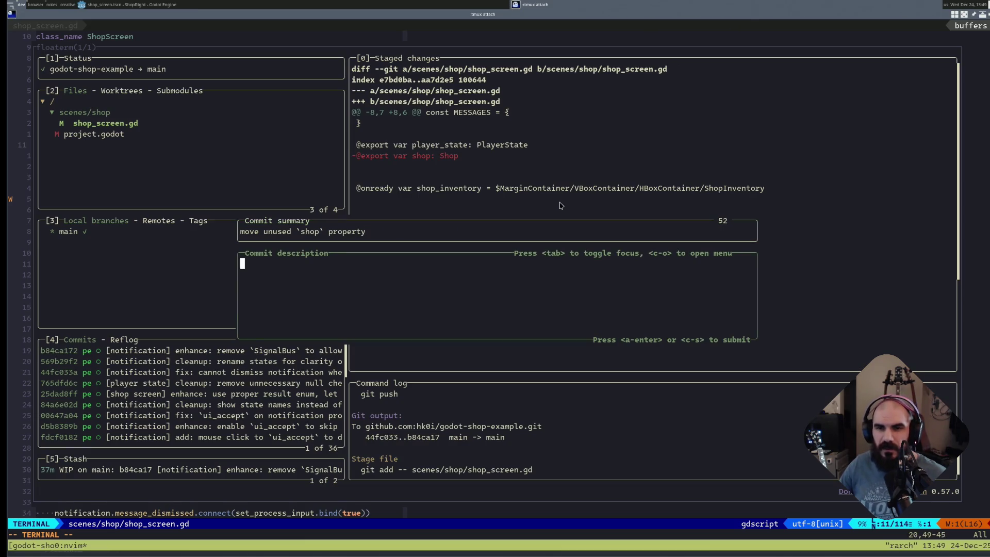
text(shop)
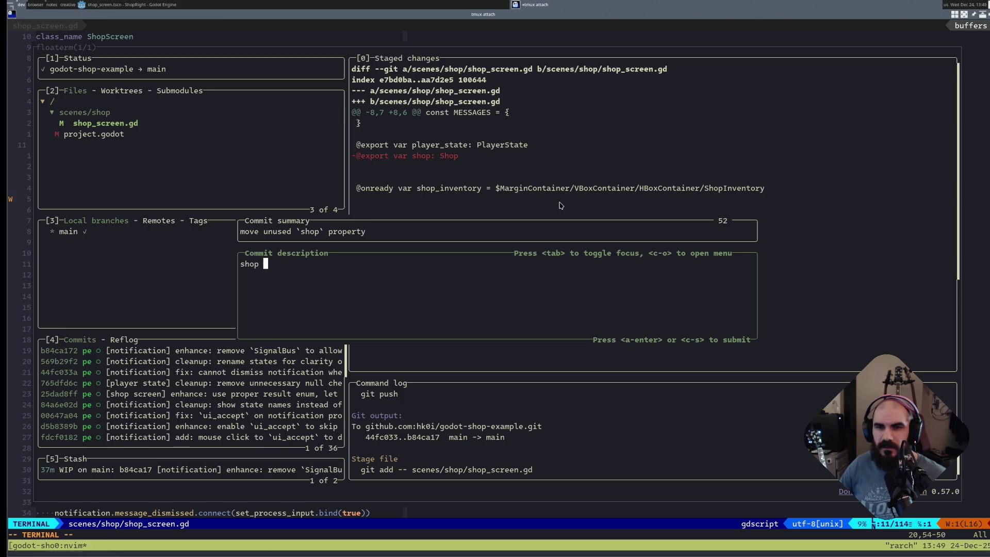
text(does not need to b)
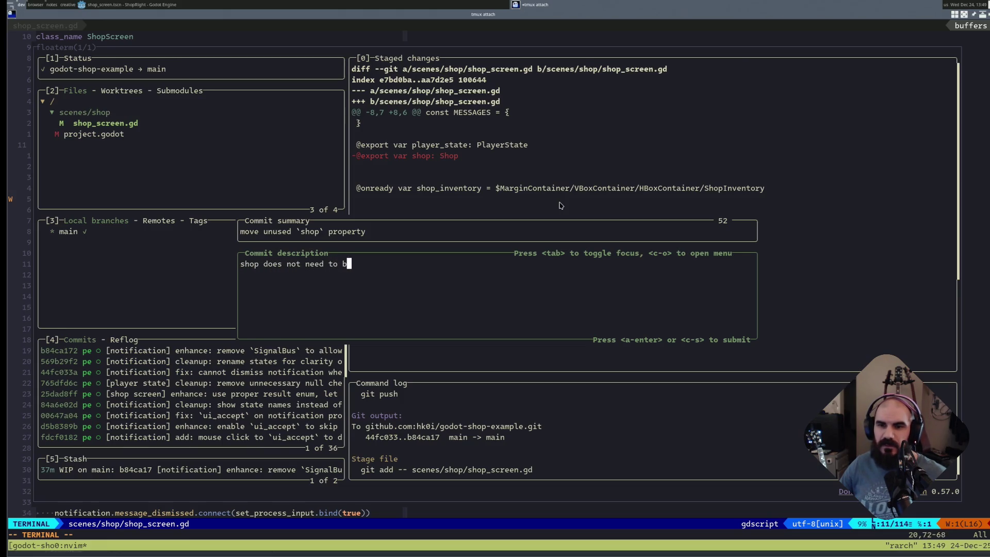
text(e stored, it can be pa)
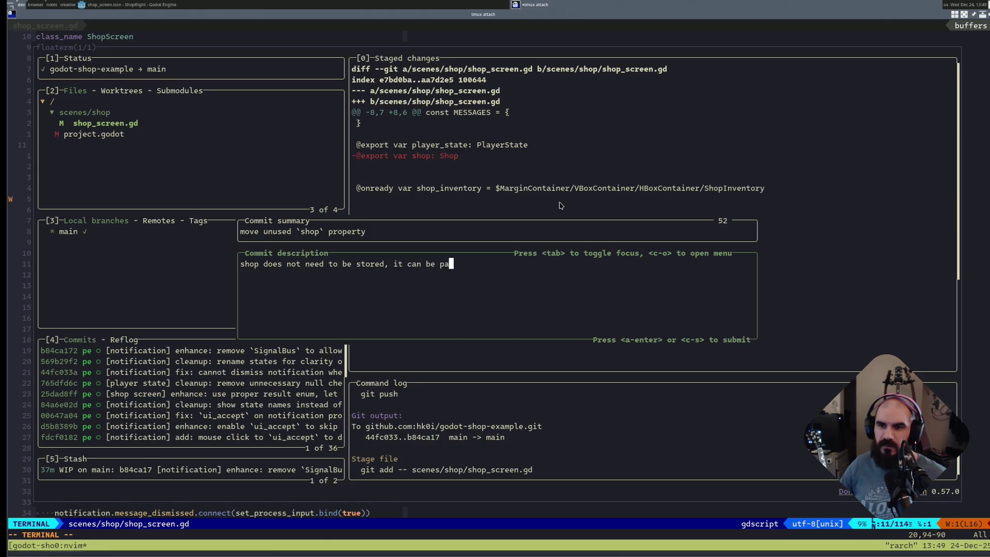
text(ssed to the child )
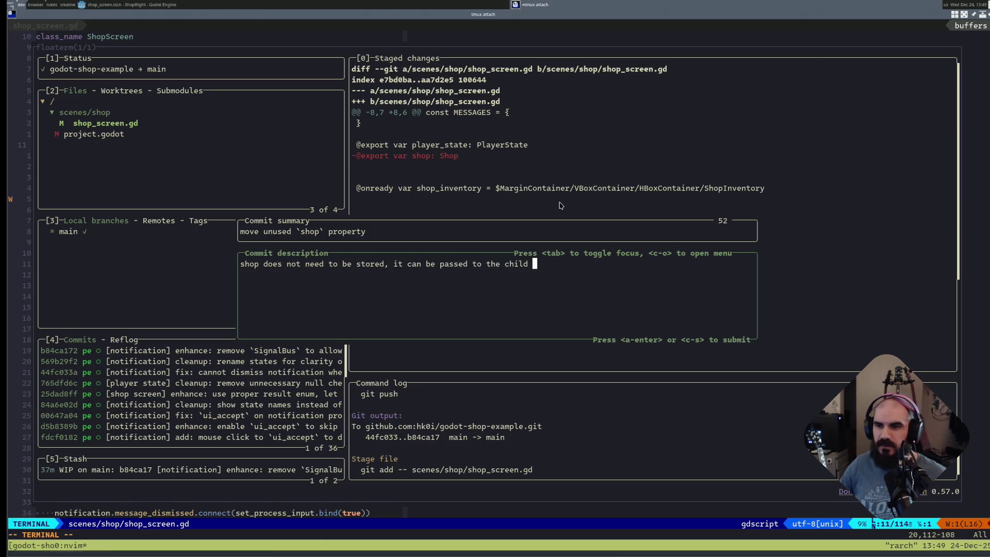
text(`Shop)
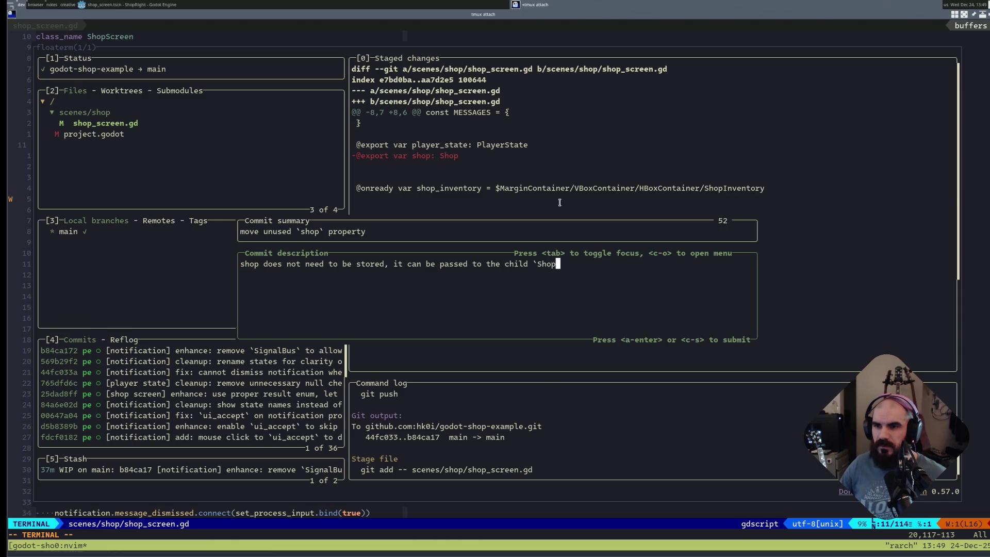
text(Inventory` through )
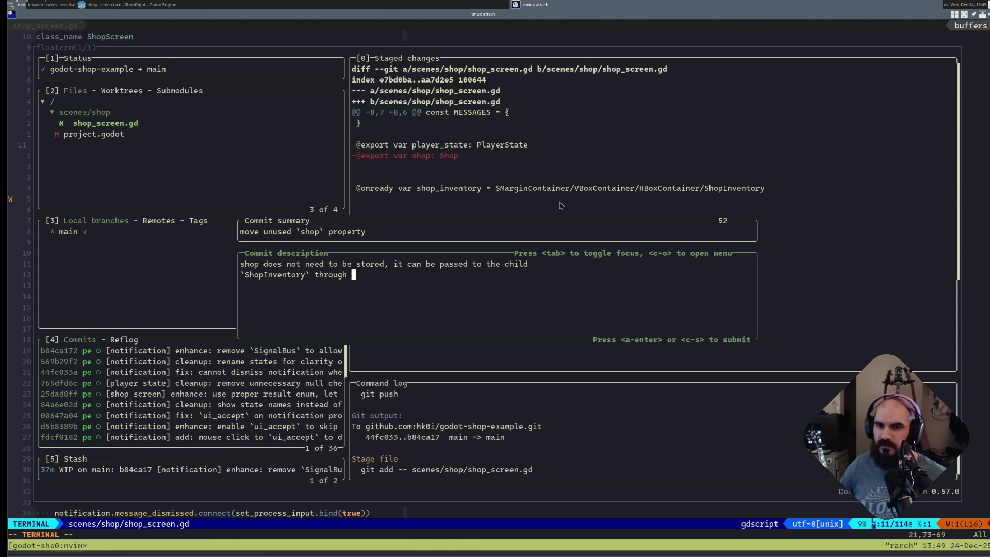
text(a `show_)
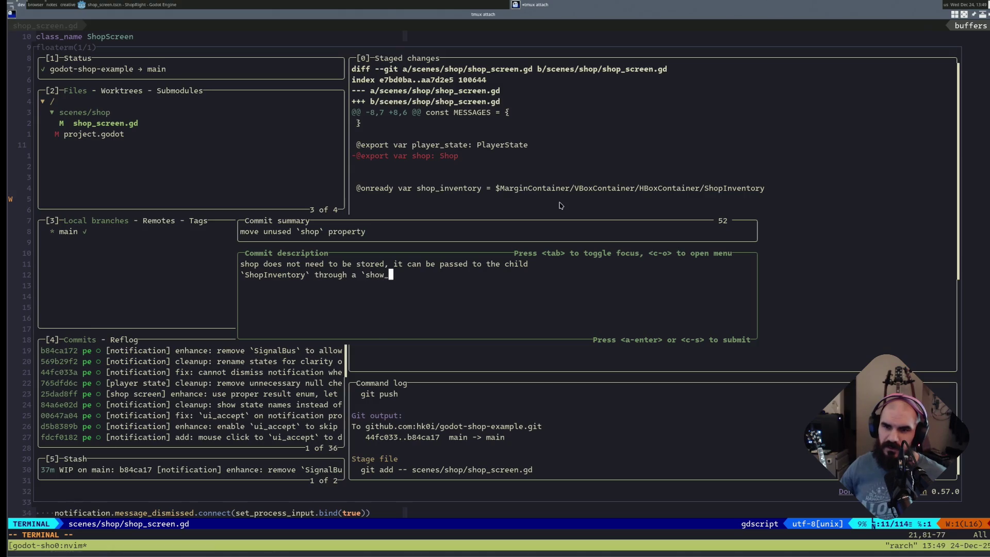
text(shop(s)
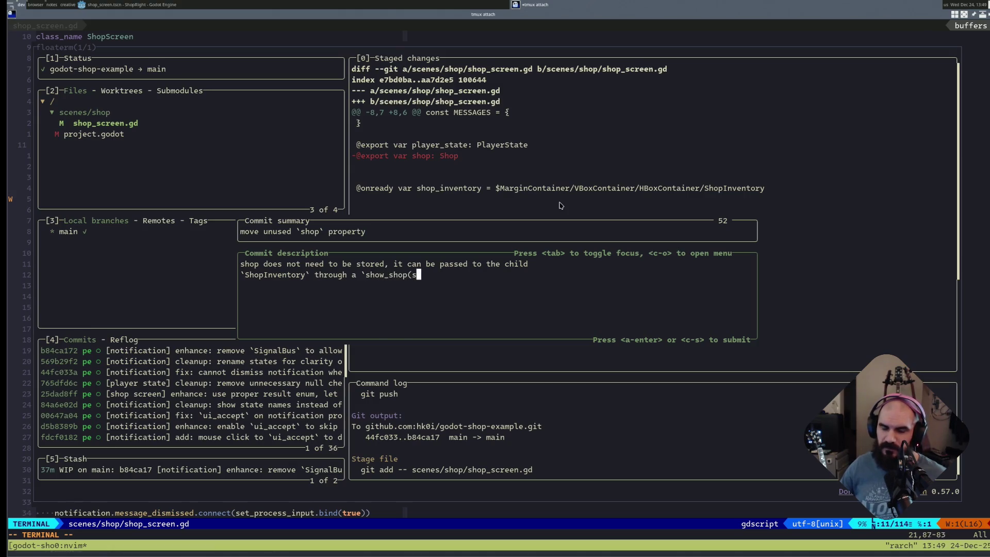
text(hop()`hop)
text(hop)
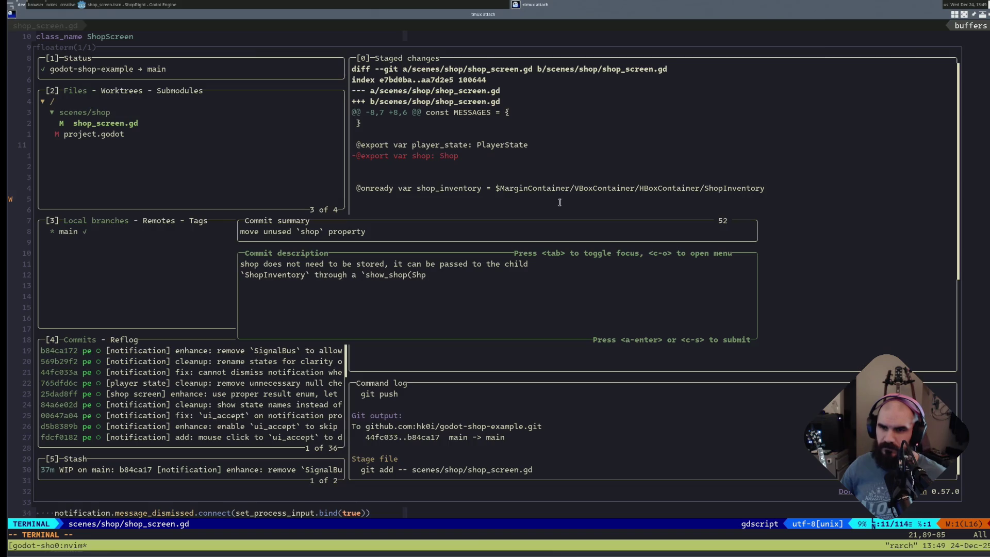
text()` method)
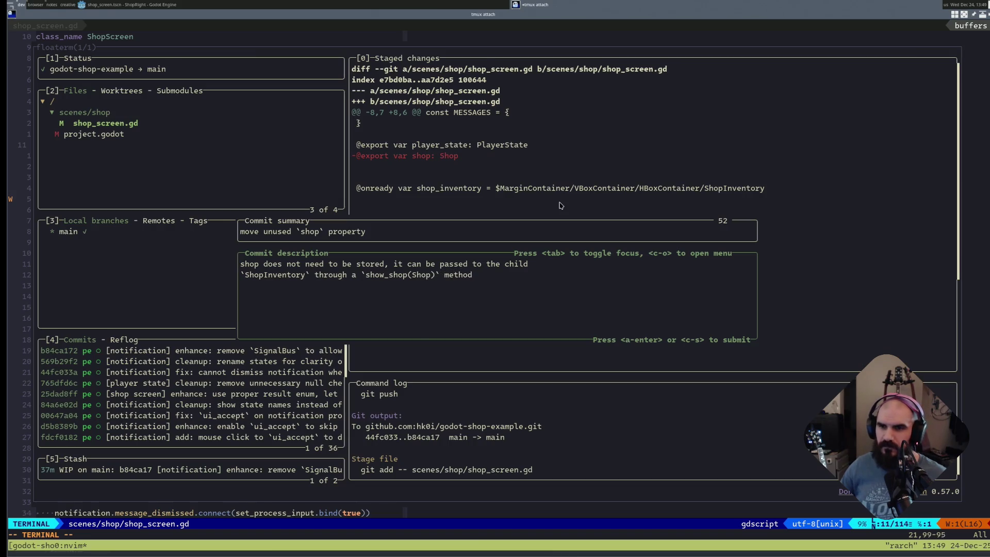
key(Return)
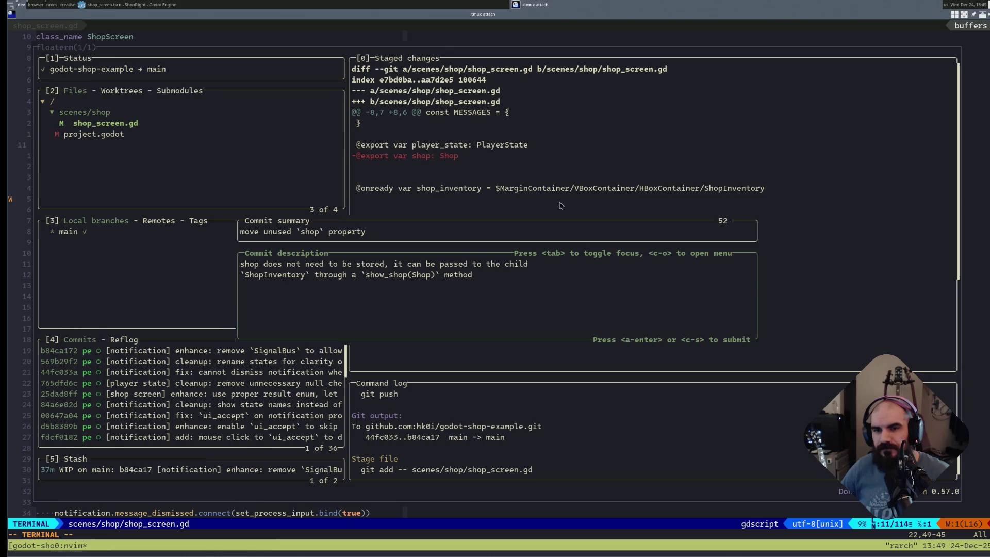
key(BackSpace)
key(Tab)
key(Return)
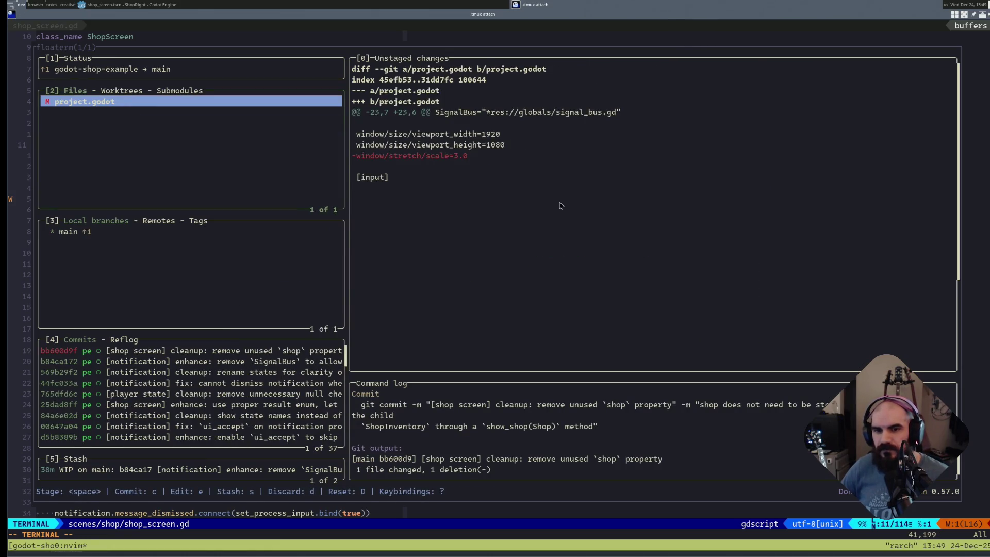
- Review the new commit's patch in the Commits panel, push it to the remote, and quit lazygit back to shop_screen.gd
key(Tab)
key(Tab)
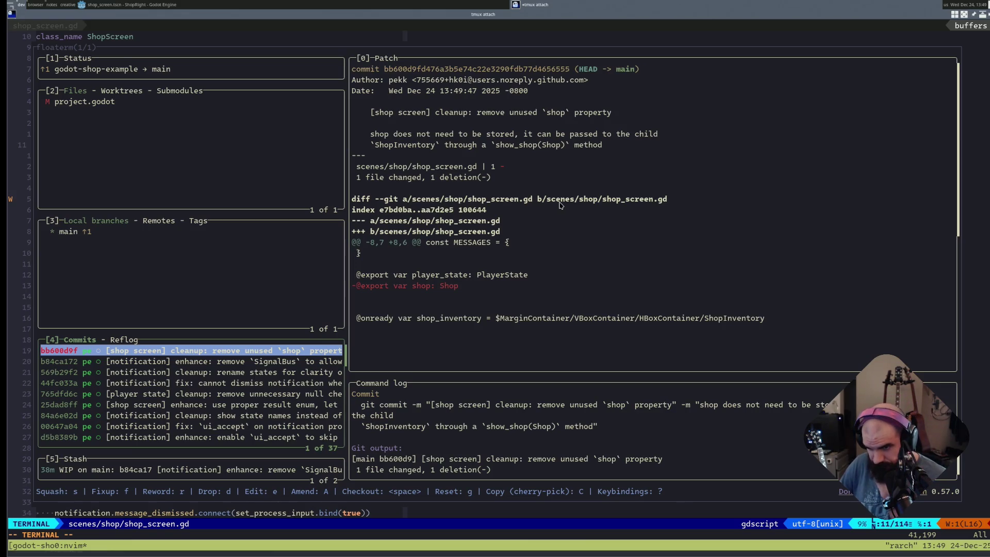
key(Down)
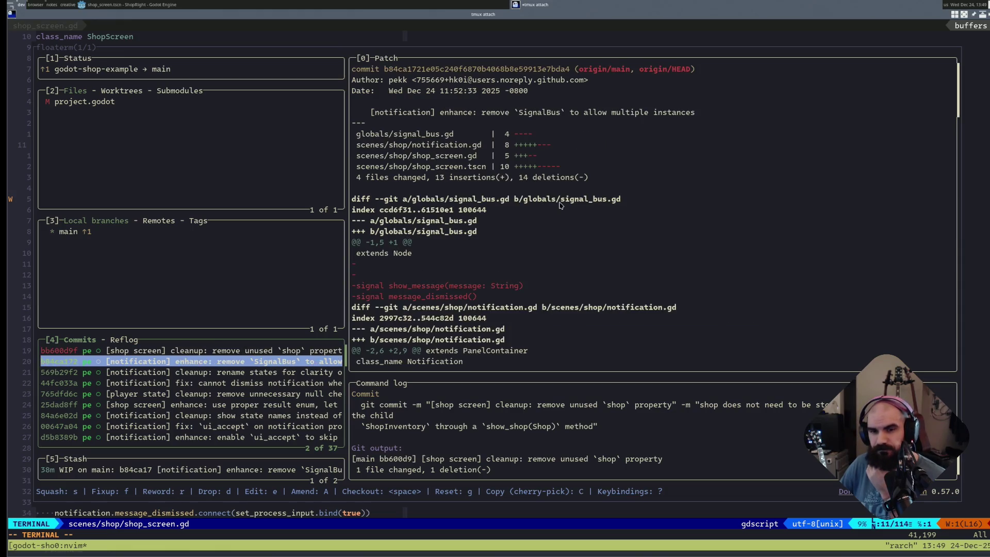
key(Up)
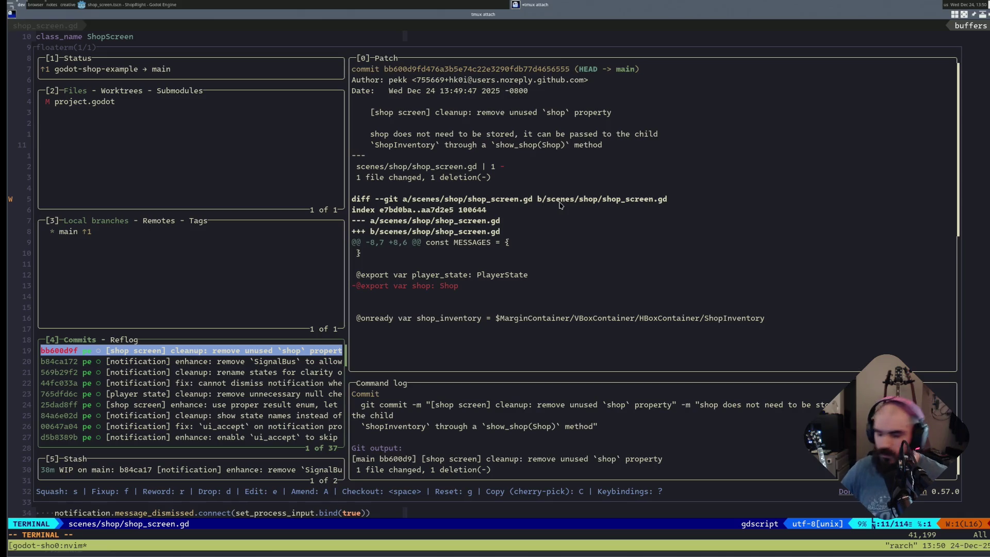
key(P)
key(q)
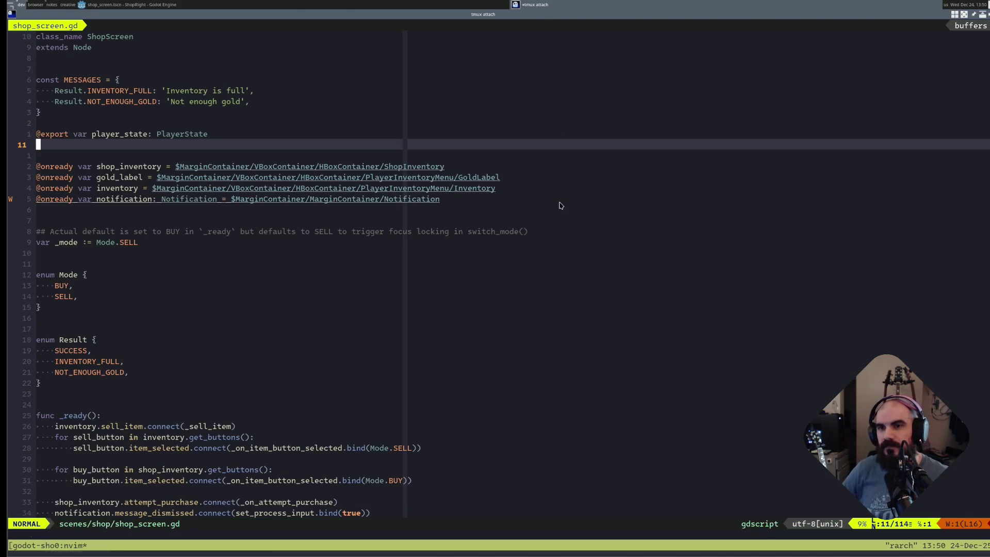
- Return to the Excalidraw diagram, drag the Unused Shop Resource group slightly right and box-select the whole group
key(alt+Tab)
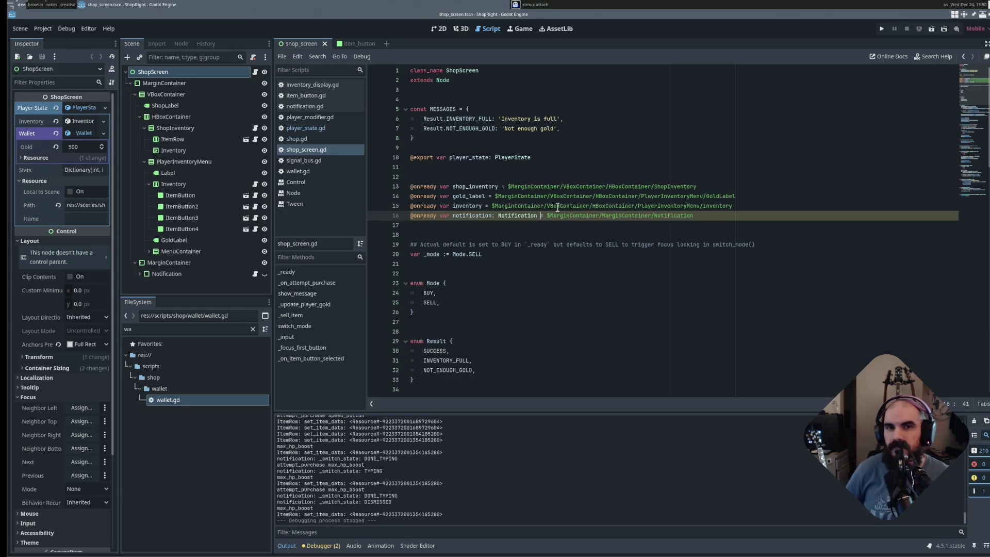
mouse_move(534, 196)
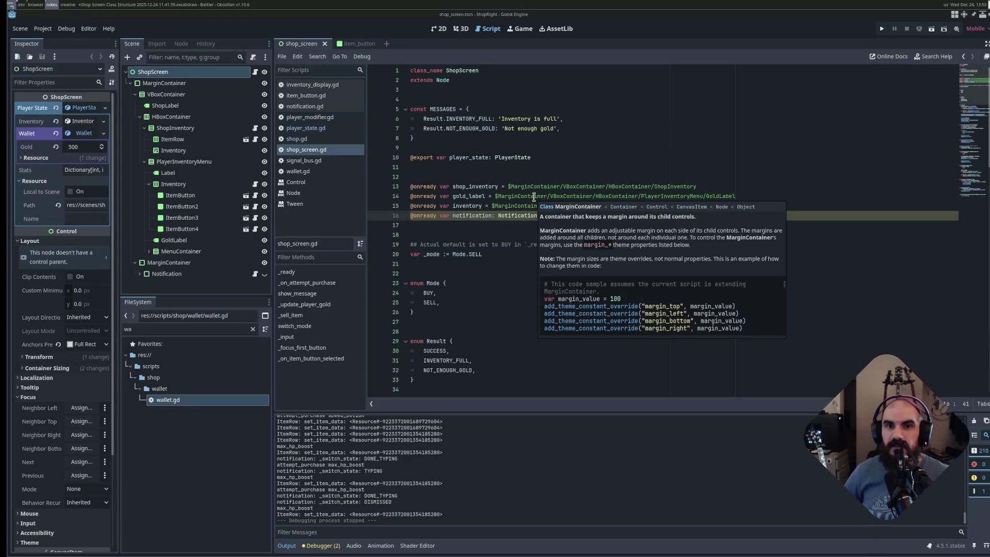
key(alt+Tab)
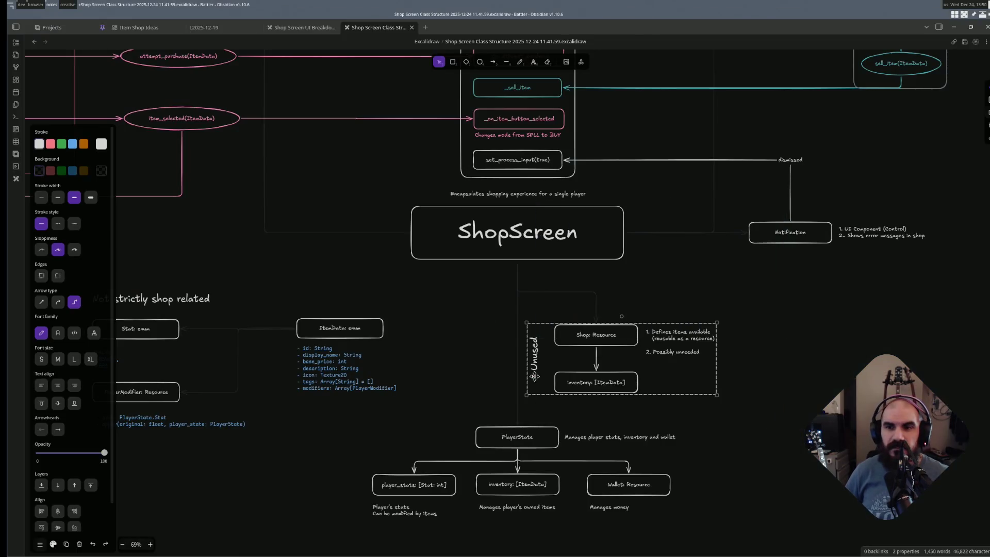
scroll(486, 331, down, 1)
scroll(480, 320, down, 1)
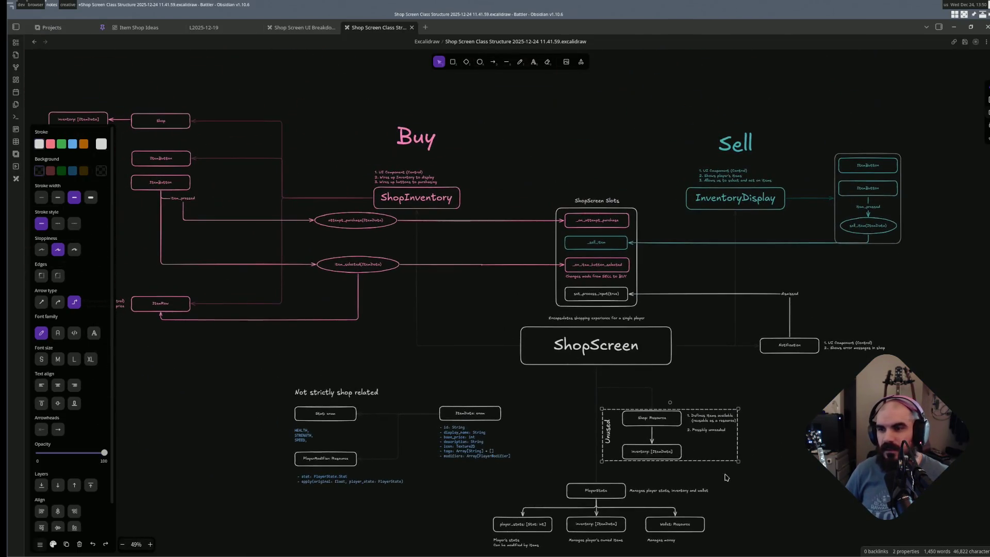
click(671, 443)
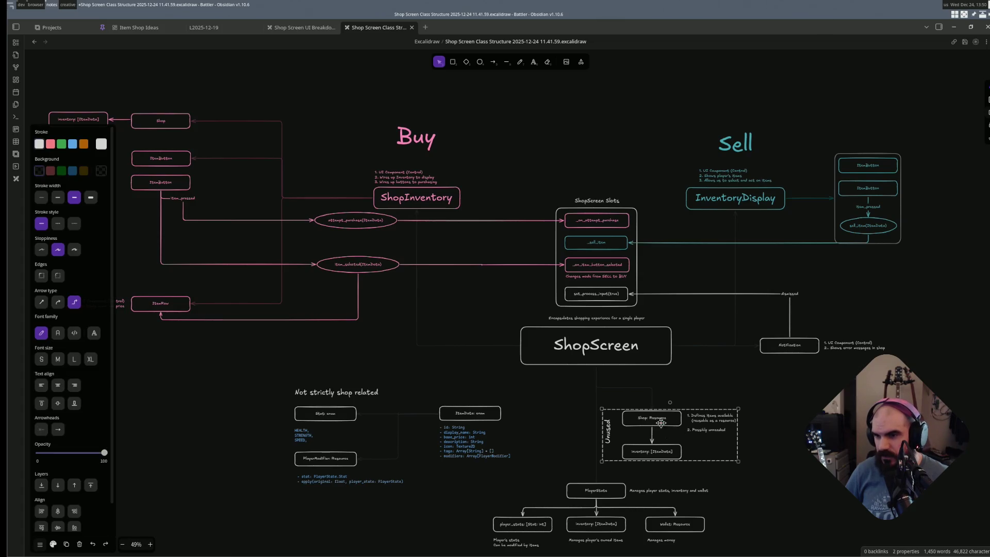
drag(715, 415, 778, 409)
click(770, 487)
scroll(712, 414, up, 1)
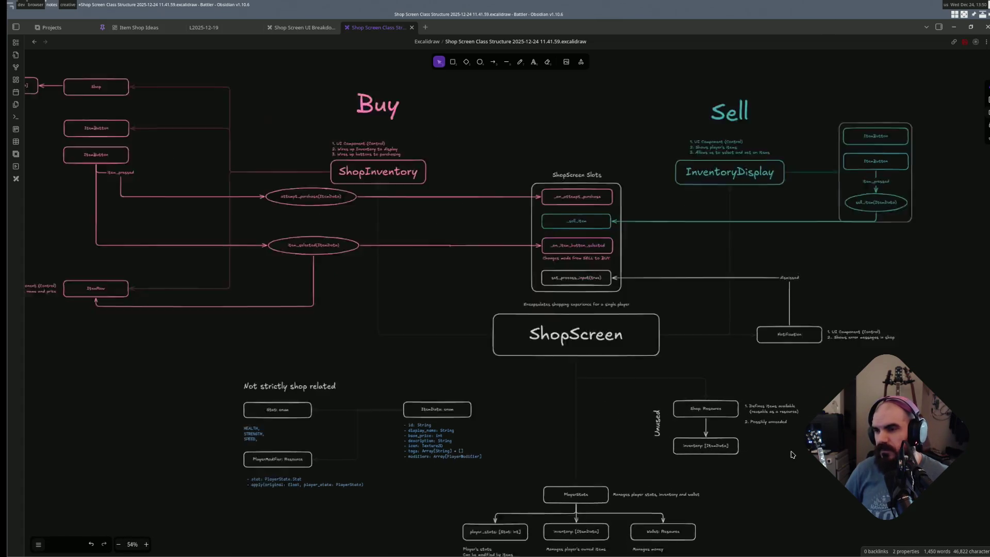
scroll(672, 402, up, 1)
scroll(671, 395, up, 1)
scroll(672, 392, up, 1)
click(671, 392)
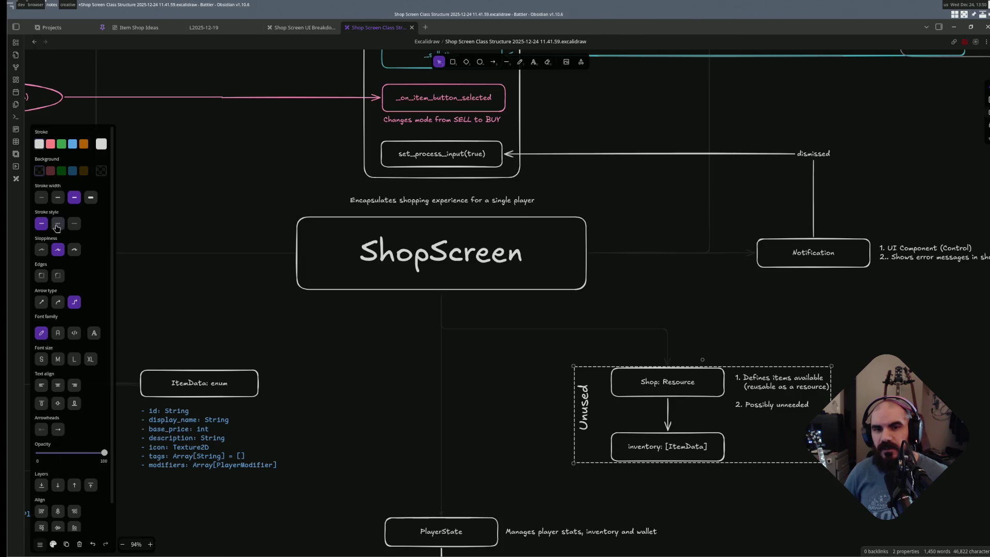
drag(514, 349, 755, 441)
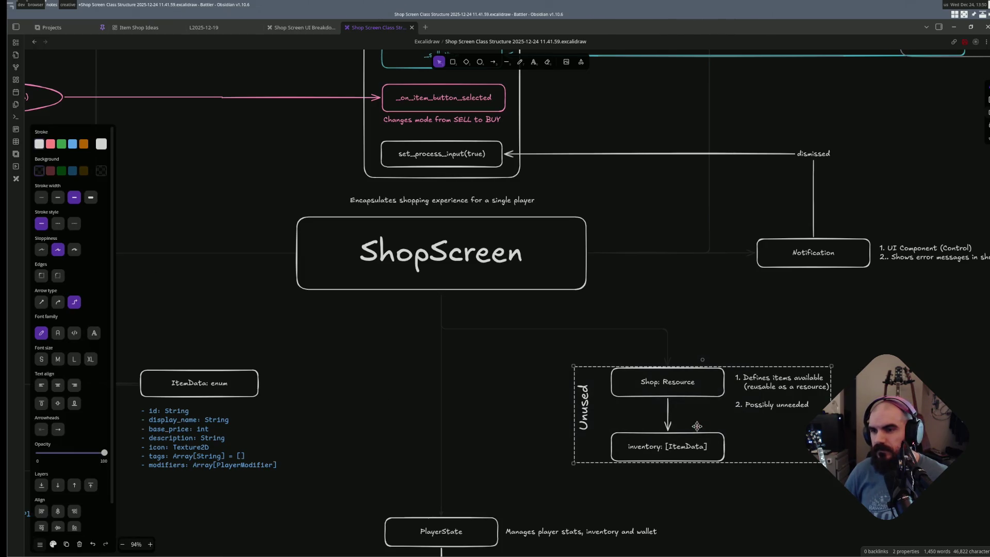
- Draw two crossing pink lines over the Unused Shop Resource group
click(505, 387)
key(l)
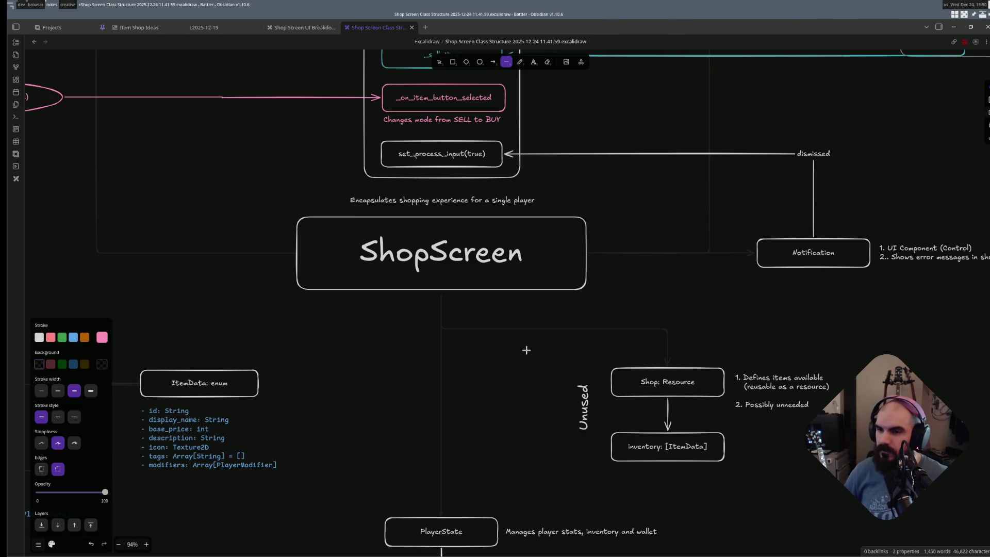
drag(526, 350, 808, 427)
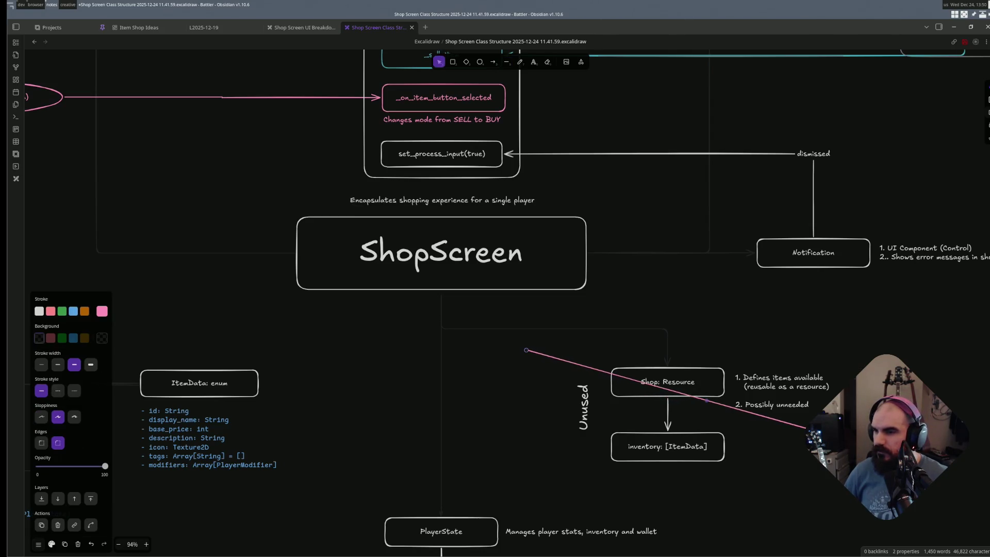
key(l)
drag(840, 355, 510, 470)
scroll(832, 379, right, 1)
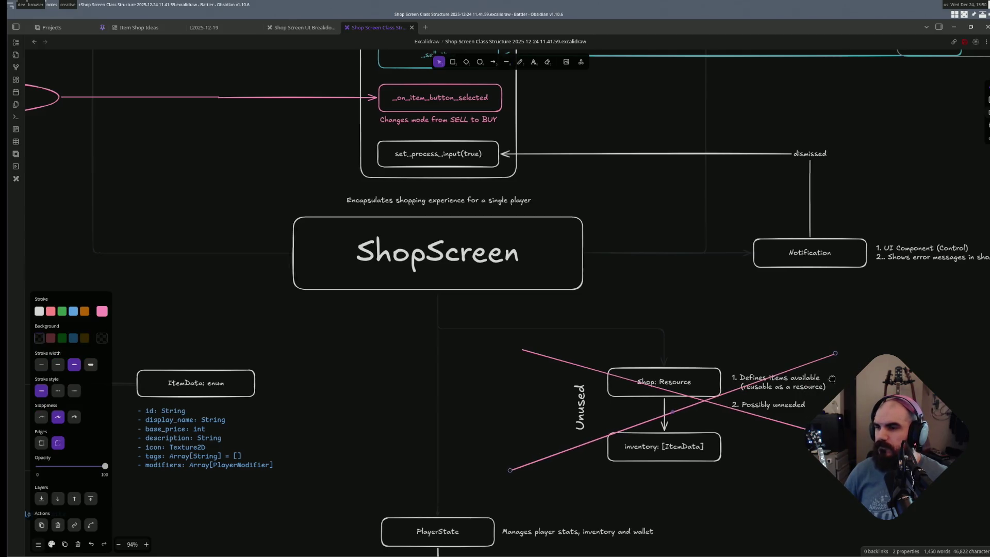
scroll(833, 379, right, 2)
- Add a 'Deleted' text label, enlarge and tilt it beside Unused, then reselect the Shop Resource group
key(t)
click(807, 396)
text(Deleted)
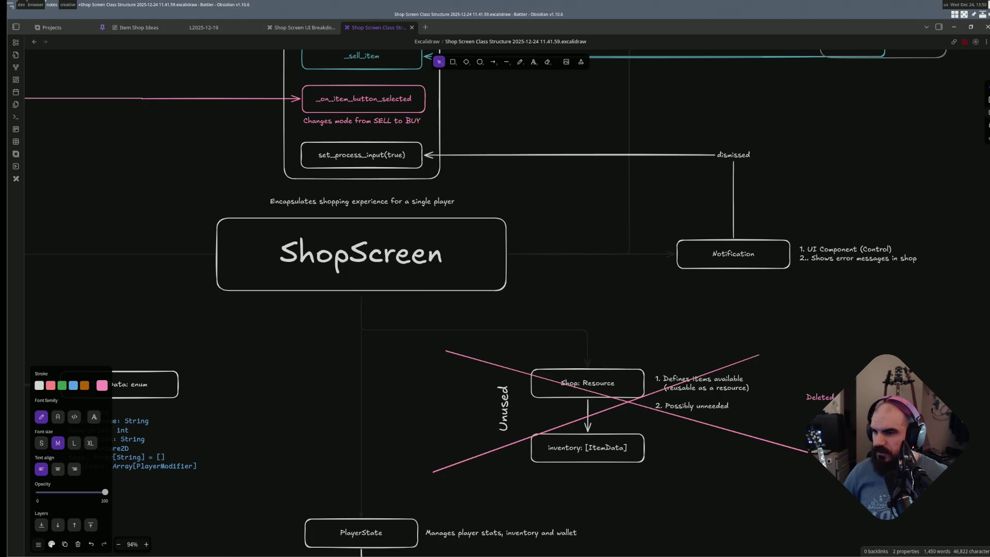
key(Escape)
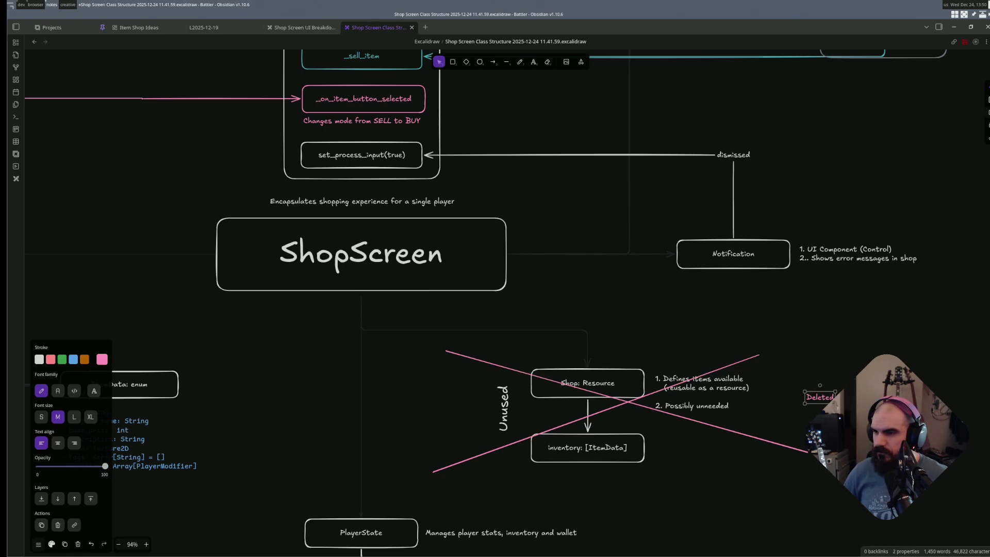
mouse_move(837, 403)
mouse_down()
mouse_move(895, 425)
mouse_move(452, 416)
mouse_move(464, 409)
mouse_move(458, 389)
mouse_up()
click(452, 393)
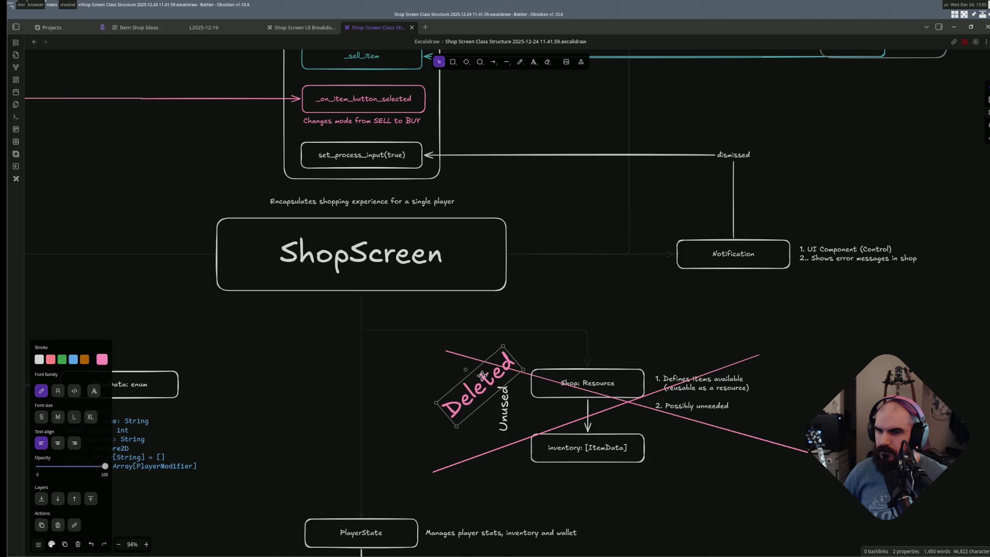
click(719, 472)
scroll(650, 400, down, 2)
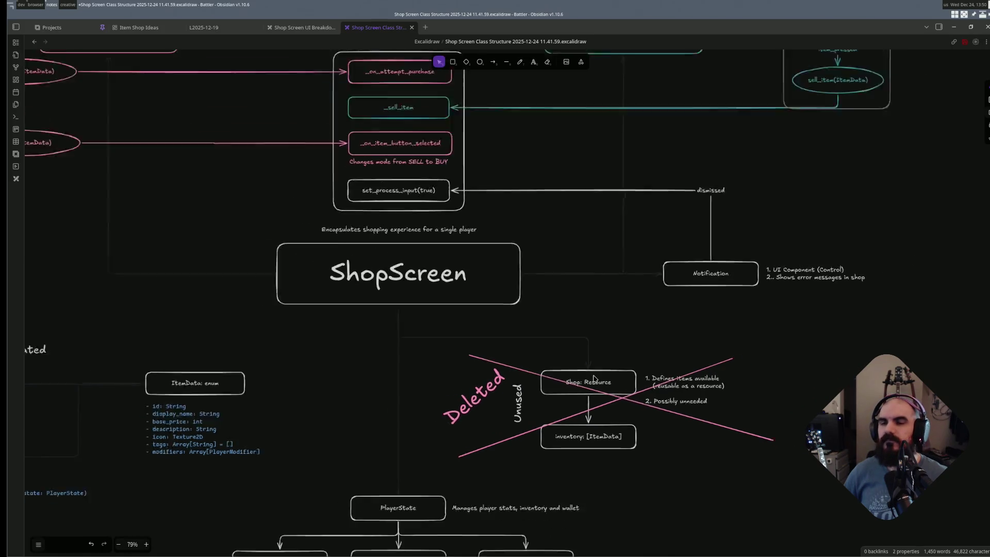
click(628, 422)
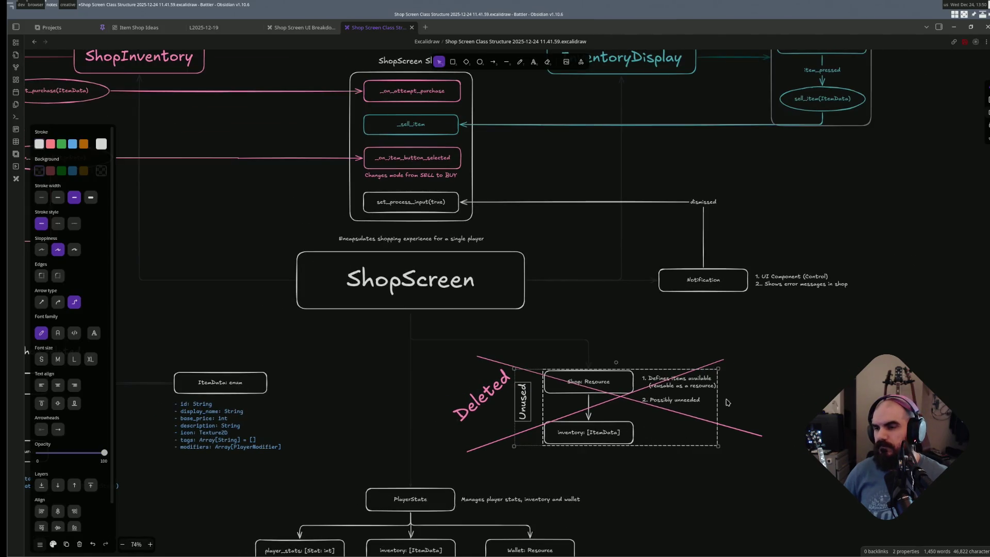
- Ungroup the crossed-out Shop Resource elements and recolour their strokes light grey via the S-E-3 shortcut
key(ctrl+shift+g)
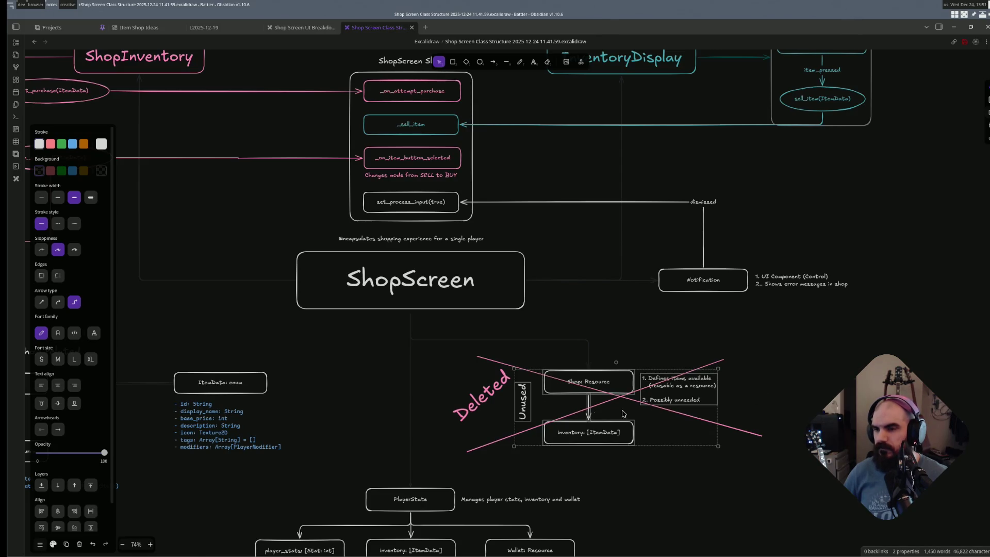
key(s)
key(e)
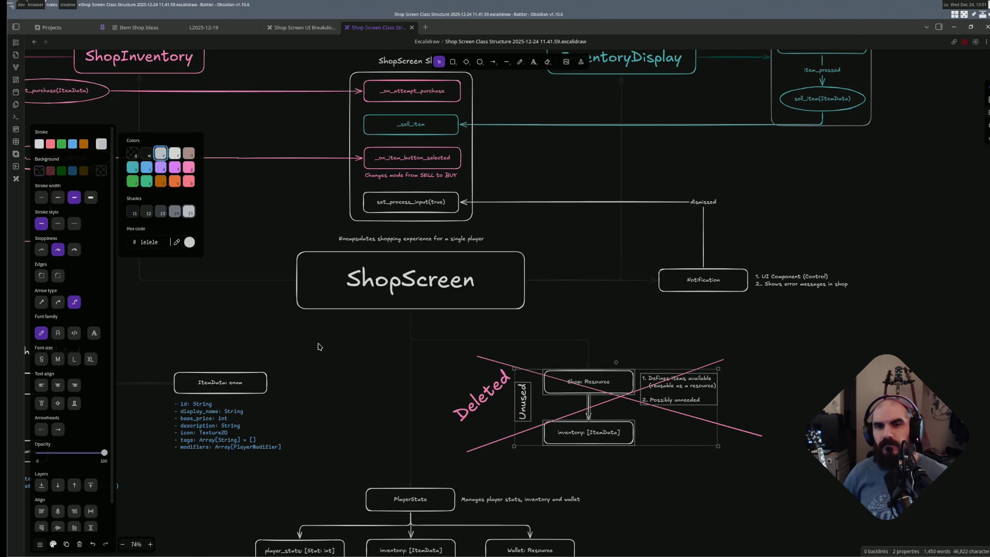
key(3)
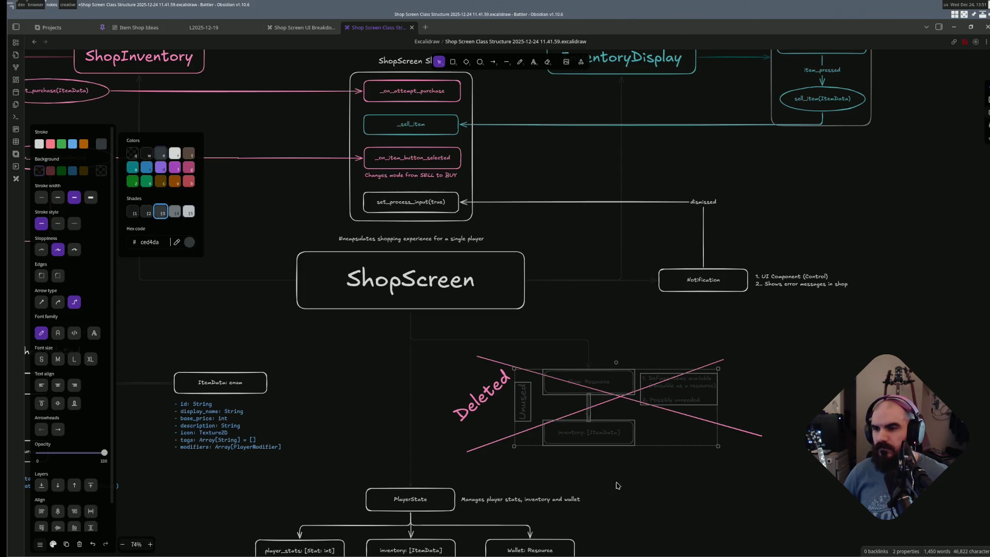
click(633, 484)
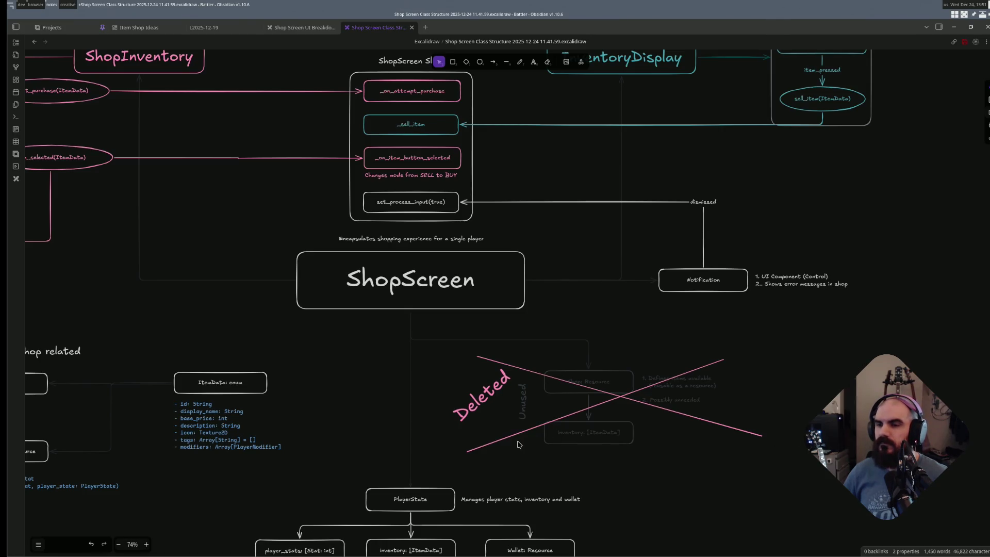
scroll(528, 444, down, 2)
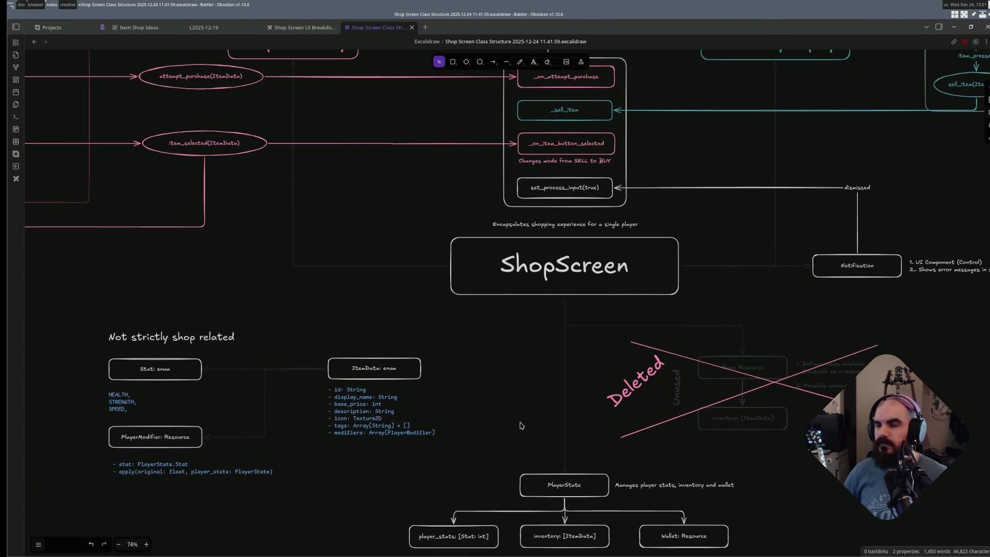
scroll(543, 424, down, 2)
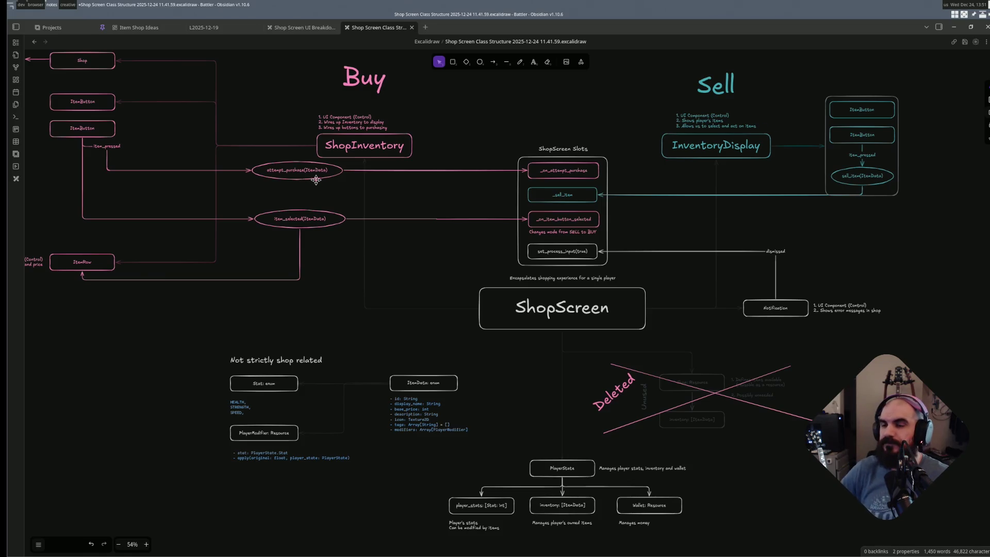
scroll(489, 295, down, 1)
scroll(489, 295, down, 1)
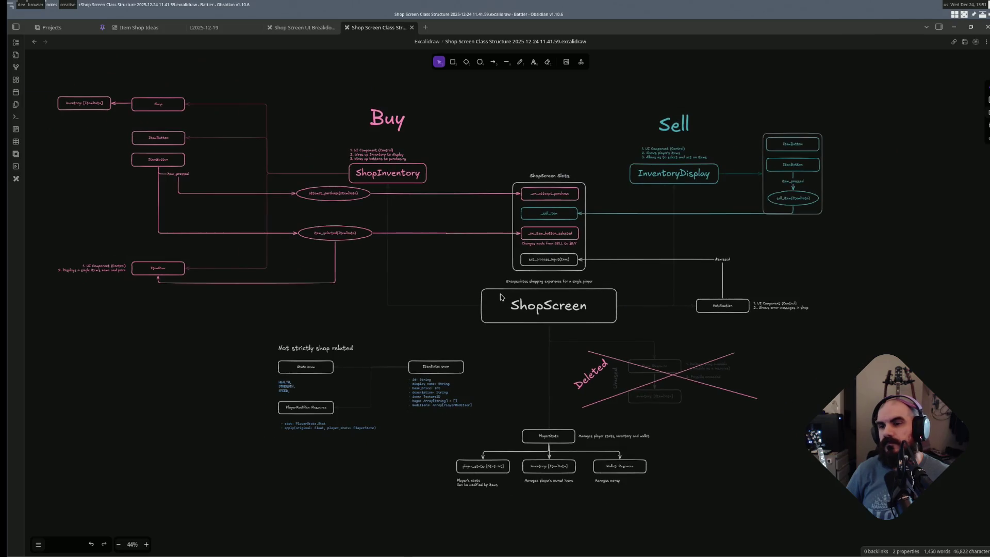
scroll(516, 237, up, 1)
scroll(511, 254, down, 1)
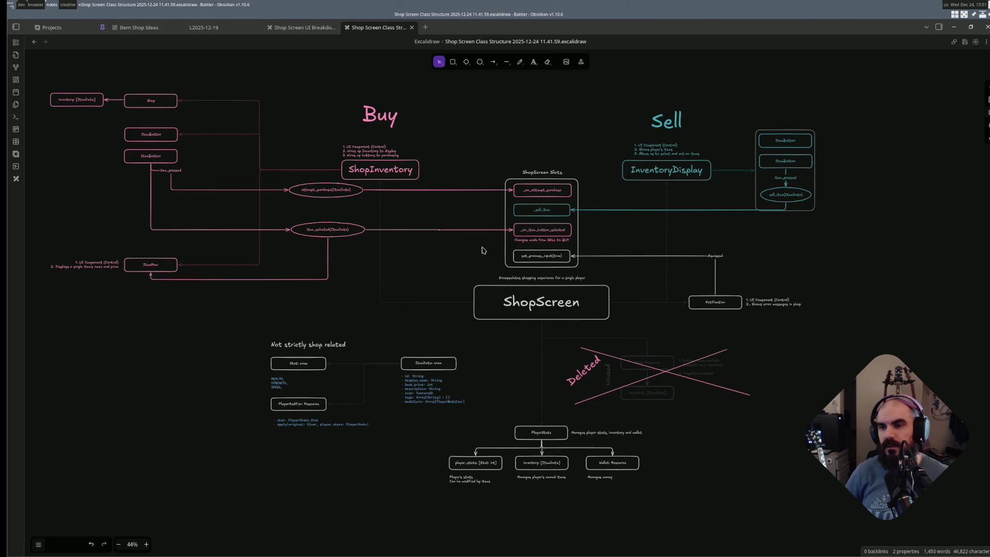
key(super+1)
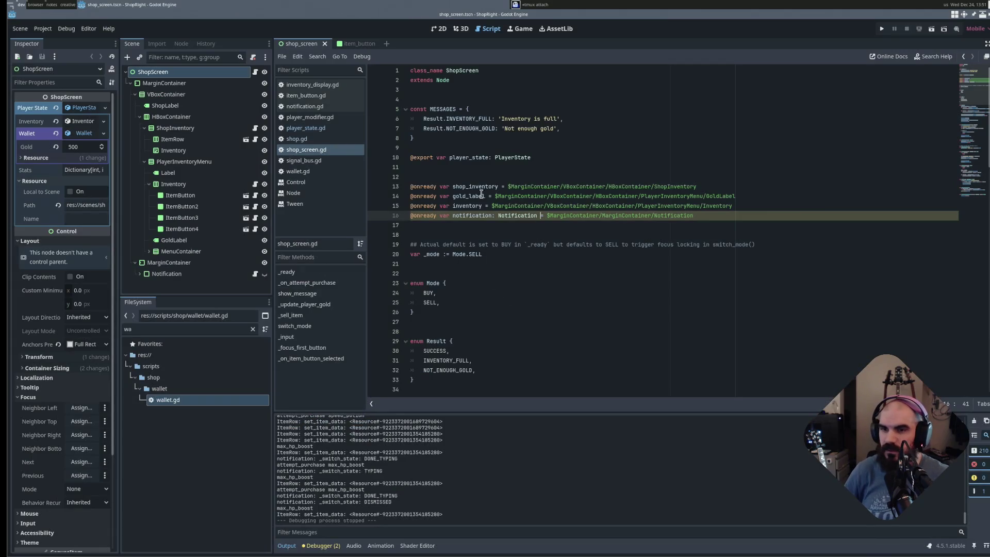
- Return to the Obsidian notes workspace and close the Shop Screen UI Breakdown drawing
key(alt+Tab)
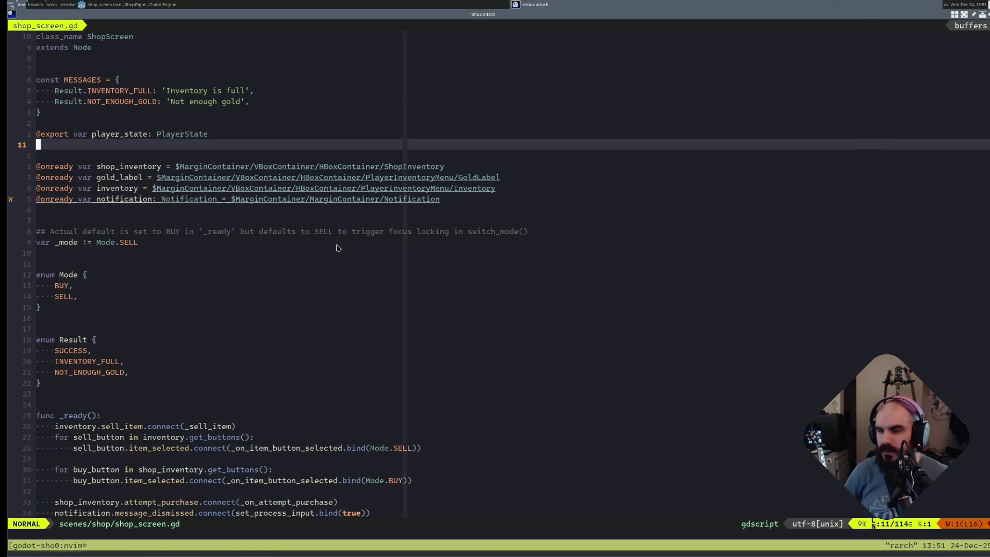
key(super+3)
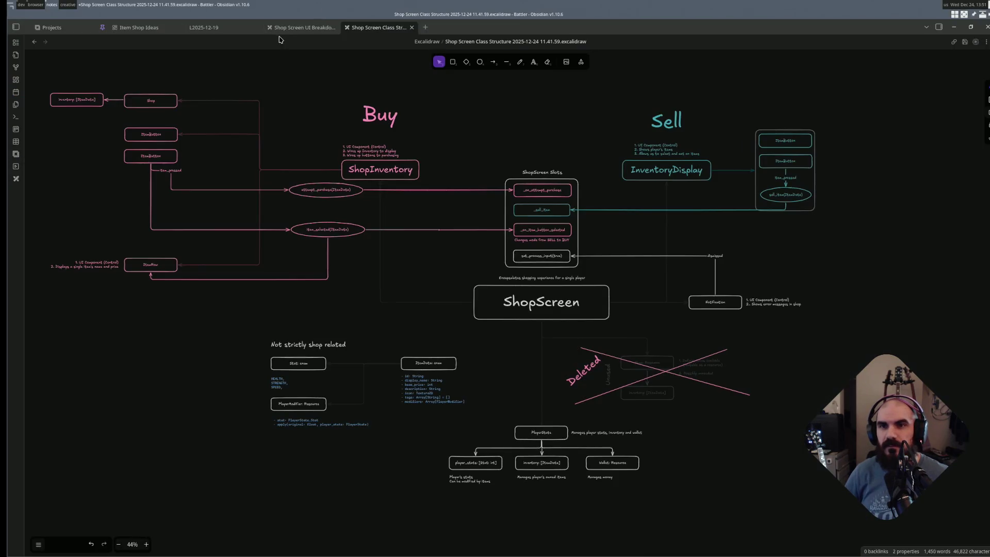
click(290, 27)
middle_click(294, 27)
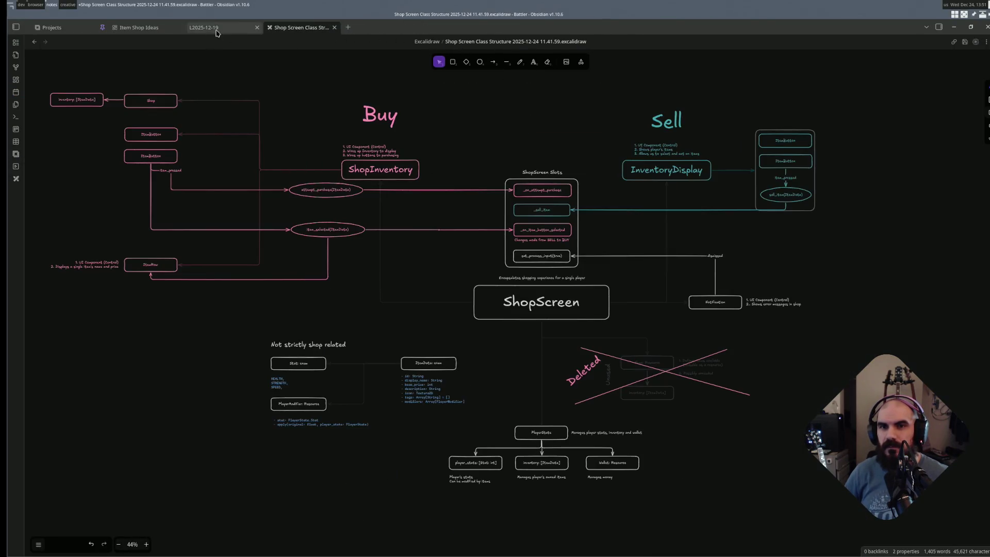
- Tick 'Maybe simplify signals/class communication' in the L2025-12-19 journal note
click(220, 29)
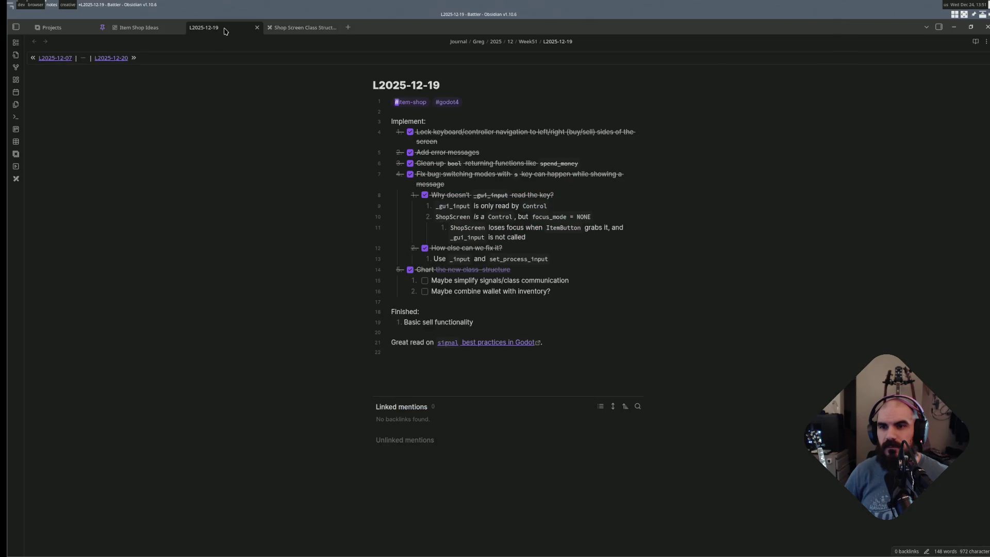
click(424, 282)
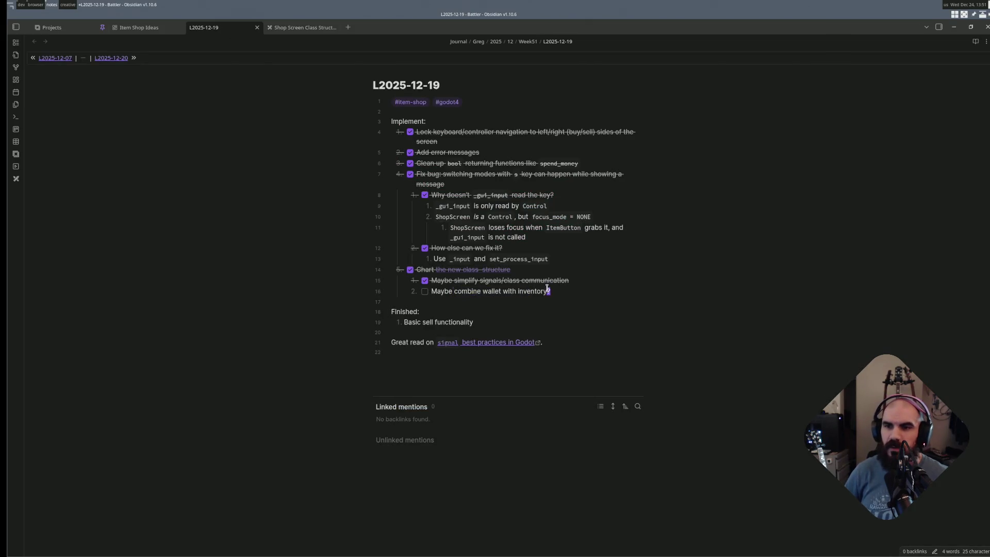